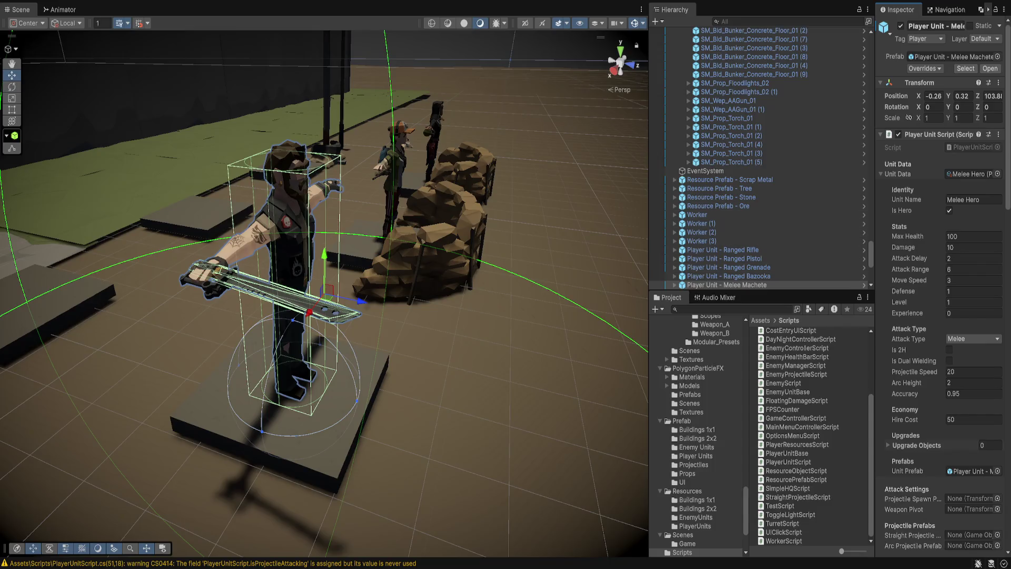
Ping the Hit 5 prefab from the melee unit's Hit Effect field in the Project window
{"action": "scroll", "coordinate": [974, 492], "scroll_direction": "down", "scroll_amount": 3}
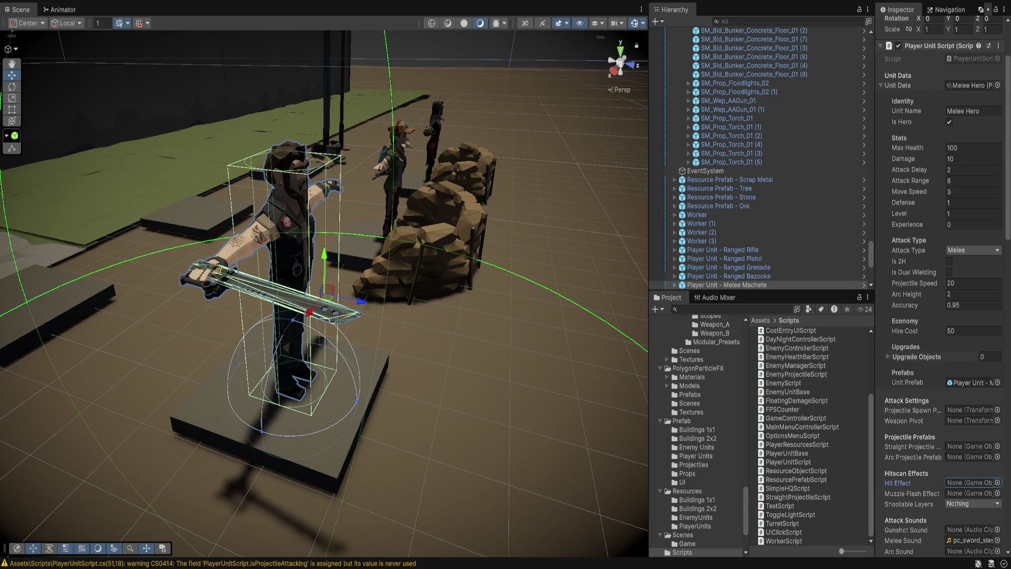
{"action": "left_click", "coordinate": [969, 483]}
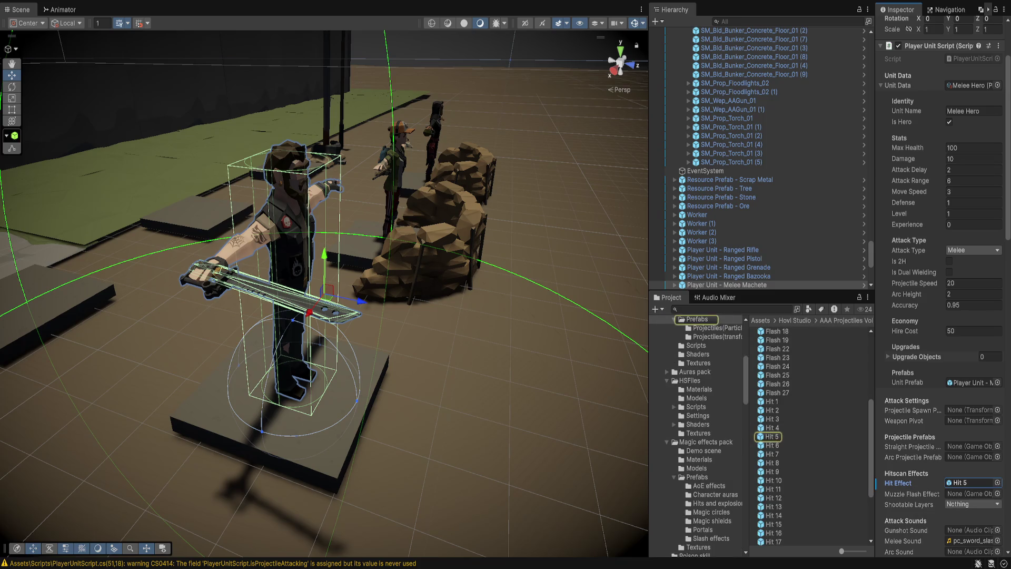
Open Hit 5 in prefab mode, inspect its particle layers and preview the effect
{"action": "double_click", "coordinate": [772, 437]}
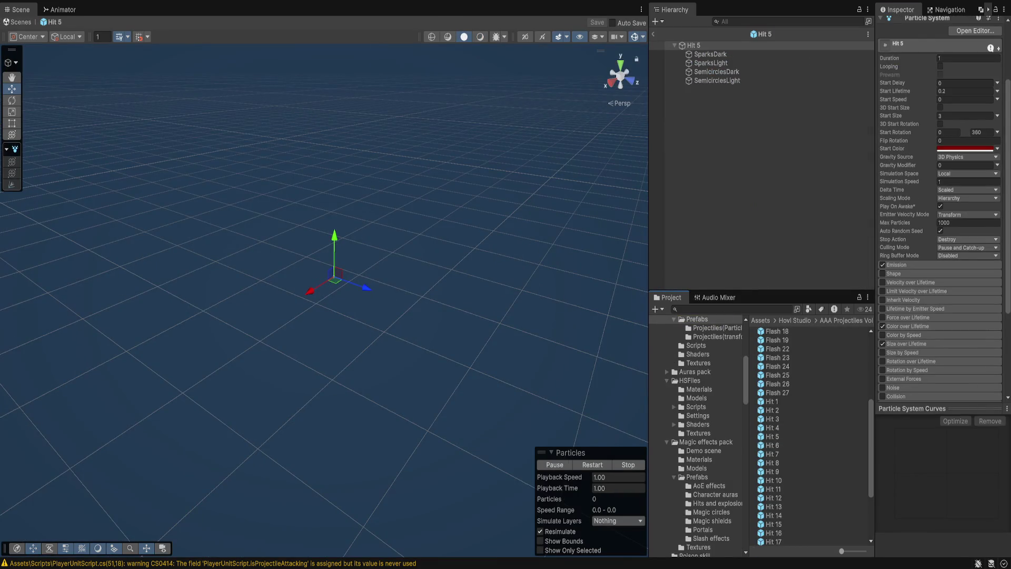
{"action": "left_click", "coordinate": [710, 54]}
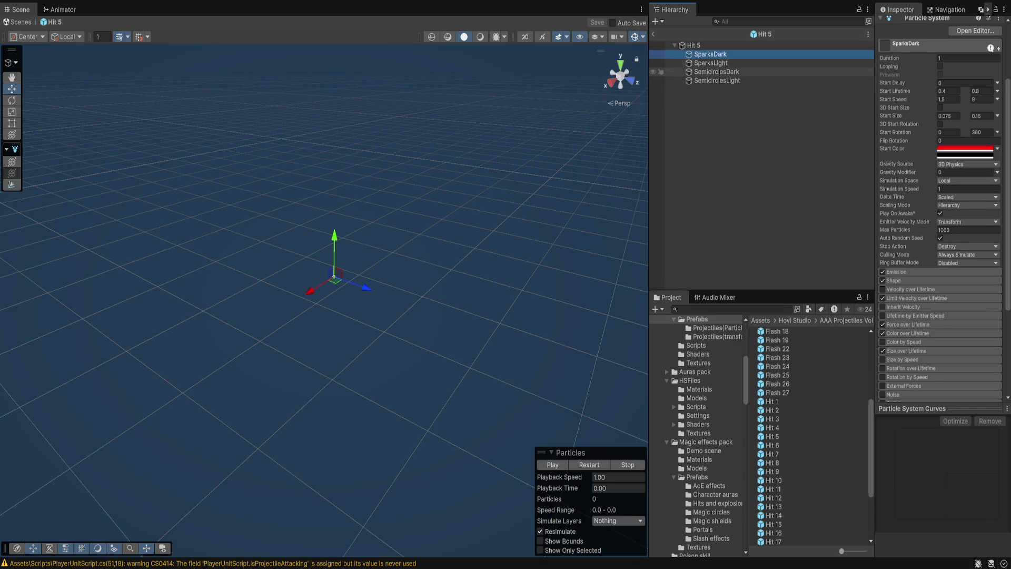
{"action": "left_click", "coordinate": [717, 81]}
{"action": "left_click", "coordinate": [552, 465]}
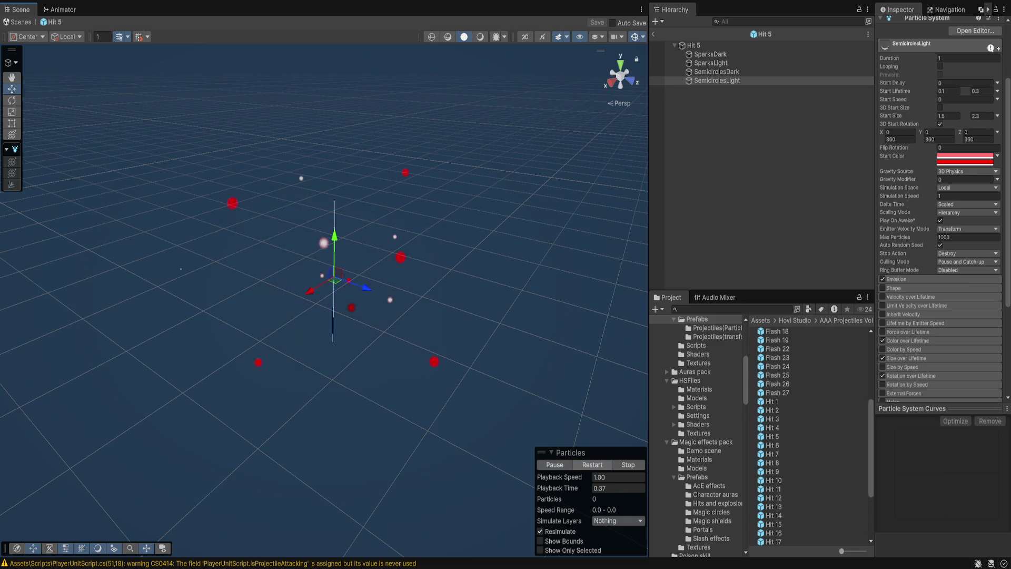
Deactivate the SemicirclesDark and SemicirclesLight layers and replay the preview to check the sparks
{"action": "left_click", "coordinate": [717, 72]}
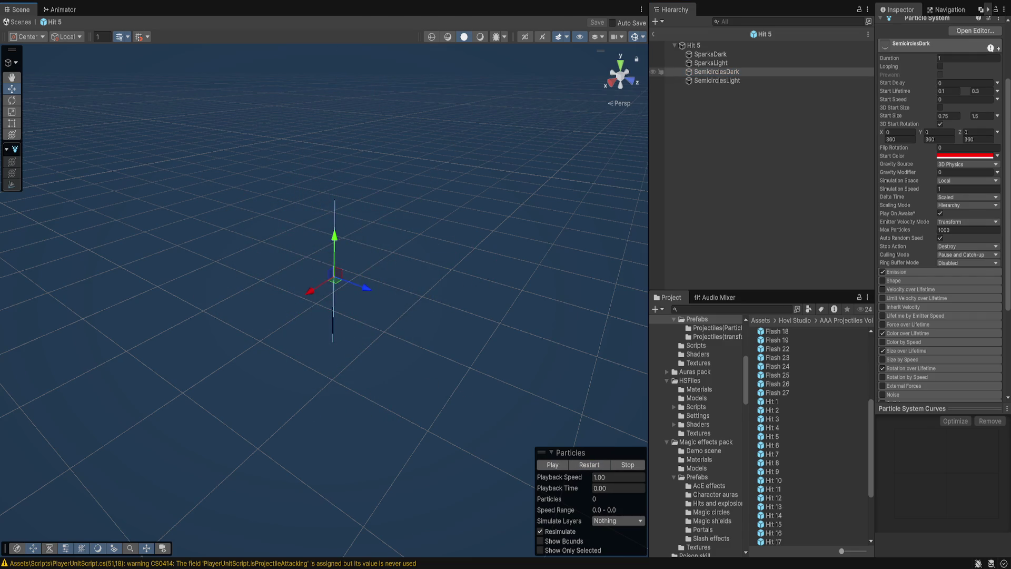
{"action": "left_click", "coordinate": [716, 81]}
{"action": "left_click", "coordinate": [717, 72], "text": "ctrl"}
{"action": "key", "text": "alt+shift+a"}
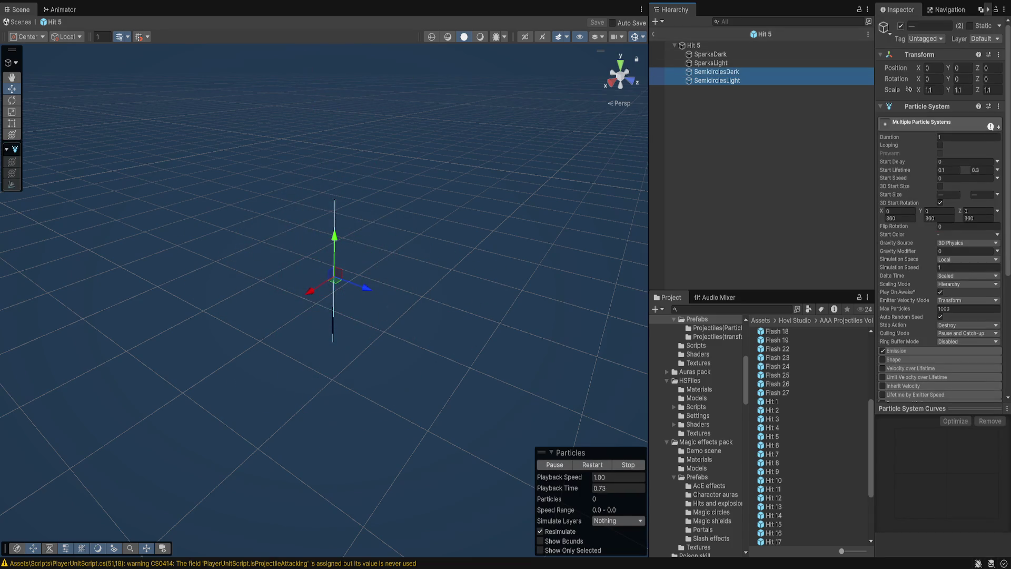
{"action": "key", "text": "comma"}
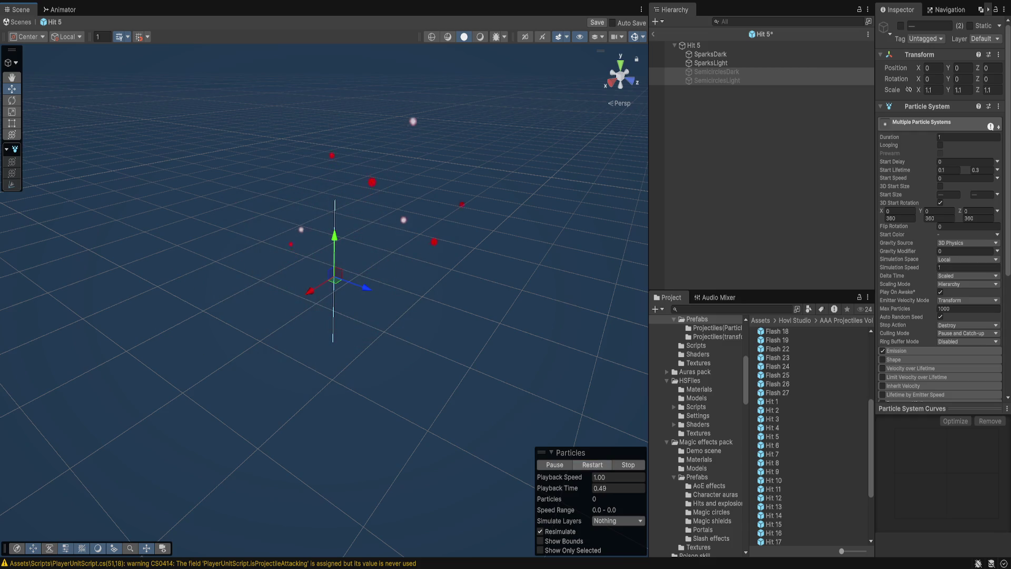
{"action": "key", "text": "shift+period"}
{"action": "left_click", "coordinate": [774, 532]}
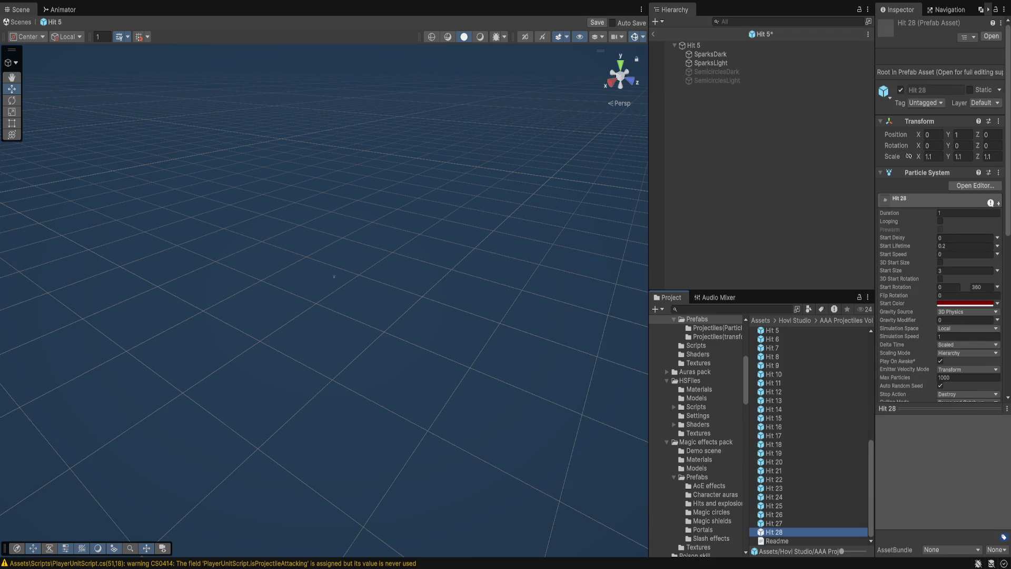
Rename the Hit 28 asset to 'Hit Melee Bleed'
{"action": "key", "text": "F2"}
{"action": "key", "text": "BackSpace"}
{"action": "key", "text": "BackSpace"}
{"action": "type", "text": "Melee"}
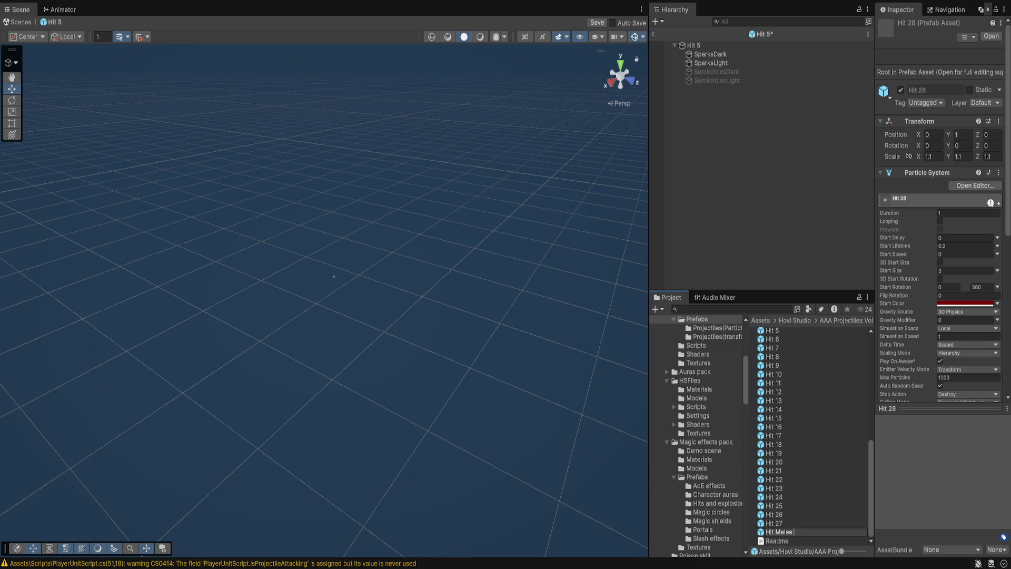
{"action": "type", "text": " Bleed"}
{"action": "key", "text": "Return"}
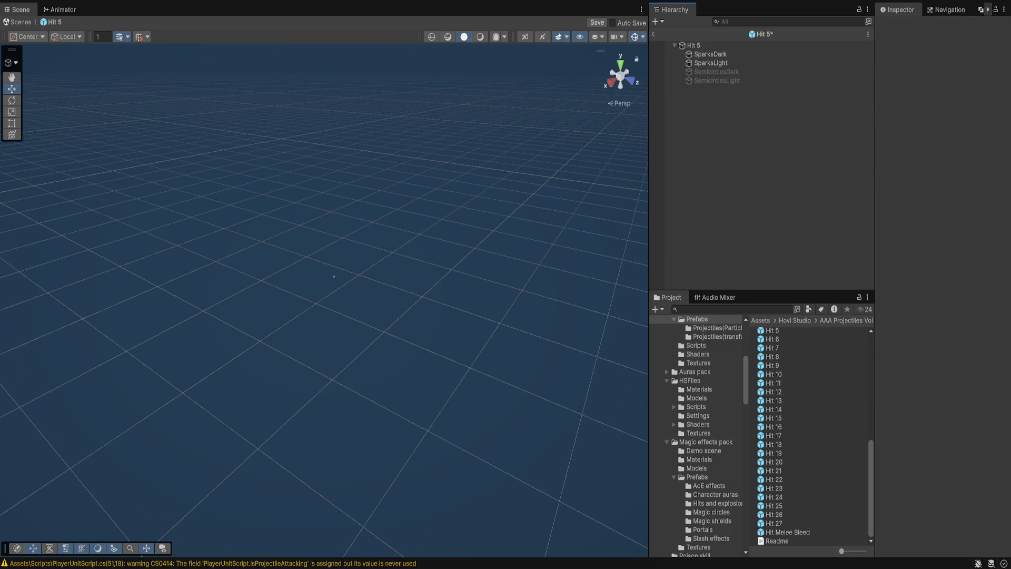
Re-enable both semicircle layers in Hit 5 and save the prefab unchanged
{"action": "left_click", "coordinate": [718, 80], "text": "shift"}
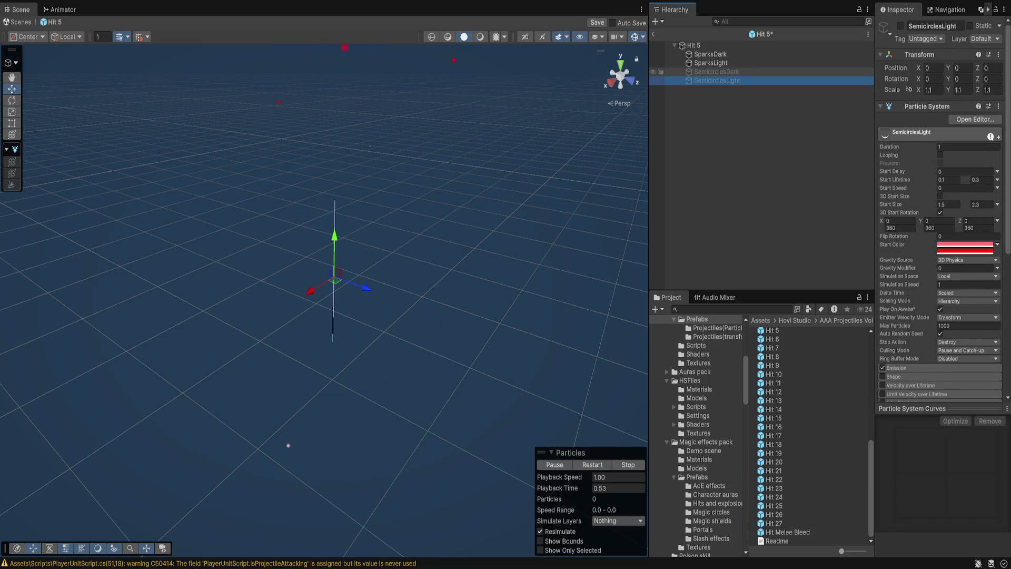
{"action": "left_click", "coordinate": [901, 26]}
{"action": "left_click", "coordinate": [334, 276]}
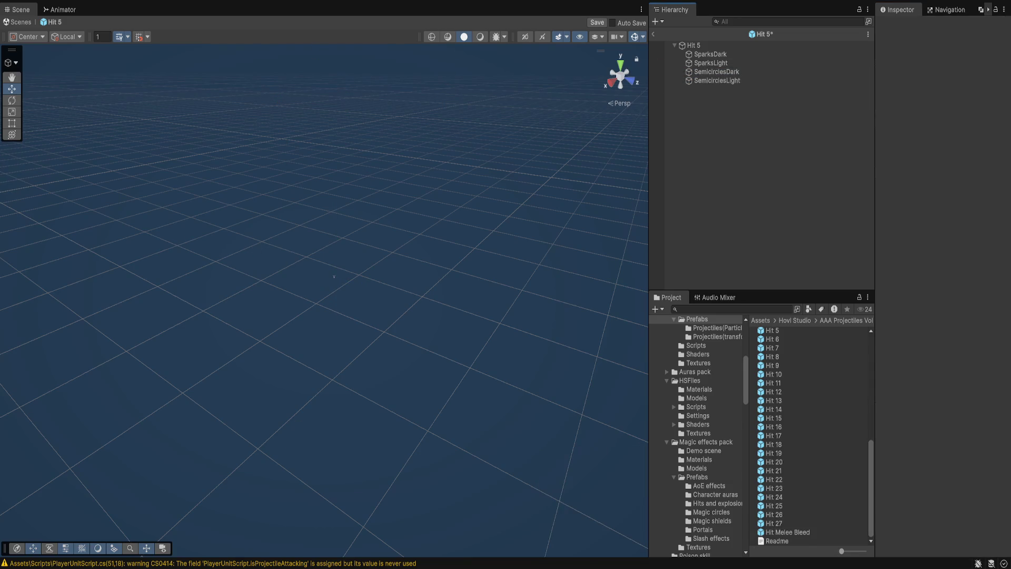
{"action": "key", "text": "ctrl+s"}
{"action": "double_click", "coordinate": [788, 532]}
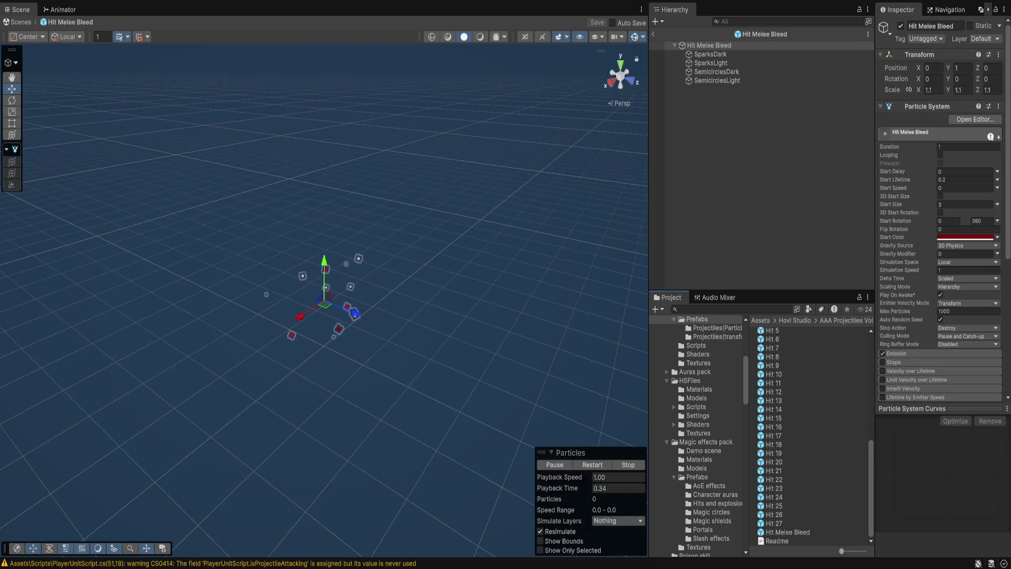
Deactivate SemicirclesDark and SemicirclesLight in Hit Melee Bleed, save, and preview it
{"action": "left_click", "coordinate": [716, 71]}
{"action": "left_click", "coordinate": [716, 80], "text": "shift"}
{"action": "left_click", "coordinate": [900, 25]}
{"action": "key", "text": "ctrl+s"}
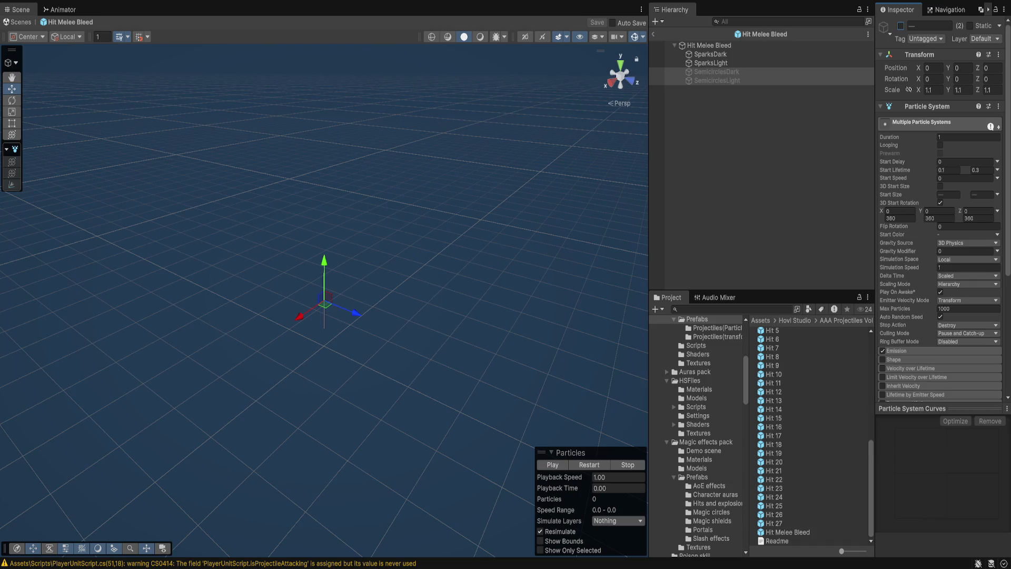
{"action": "left_click", "coordinate": [592, 465]}
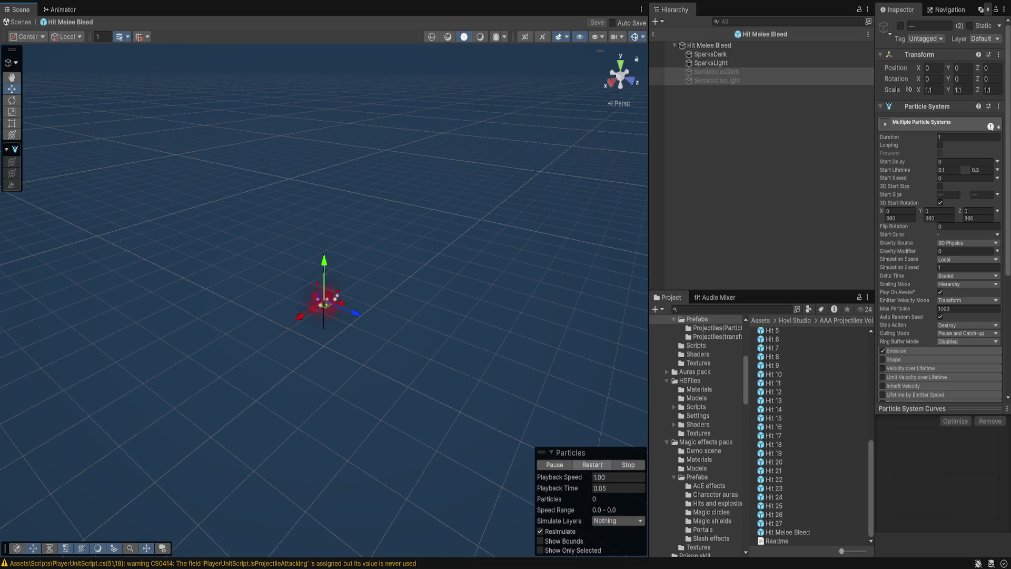
Set Start Color to green on the root, SparksDark and SparksLight, then save and exit
{"action": "left_click", "coordinate": [710, 54]}
{"action": "left_click", "coordinate": [708, 45]}
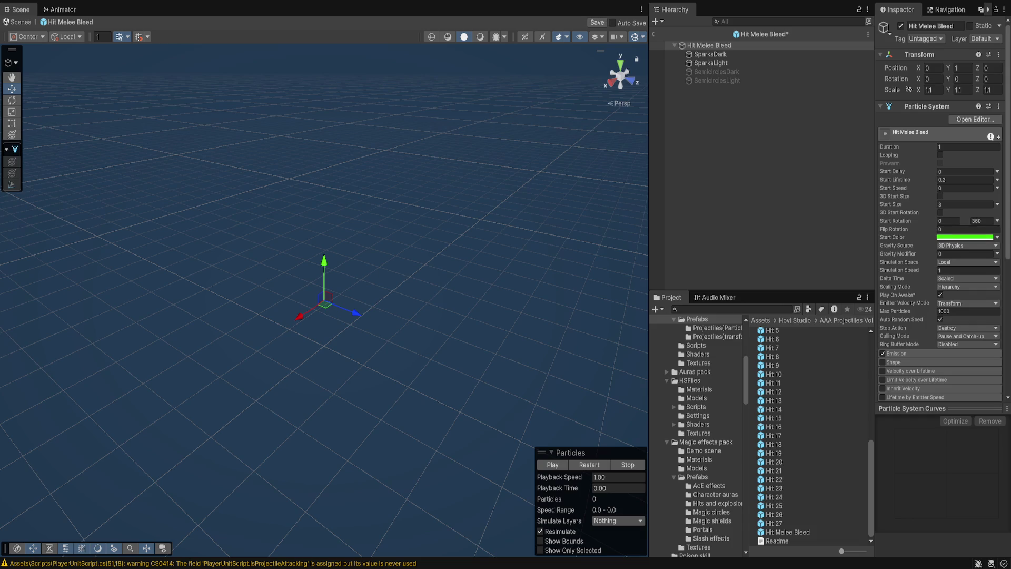
{"action": "left_click", "coordinate": [710, 54]}
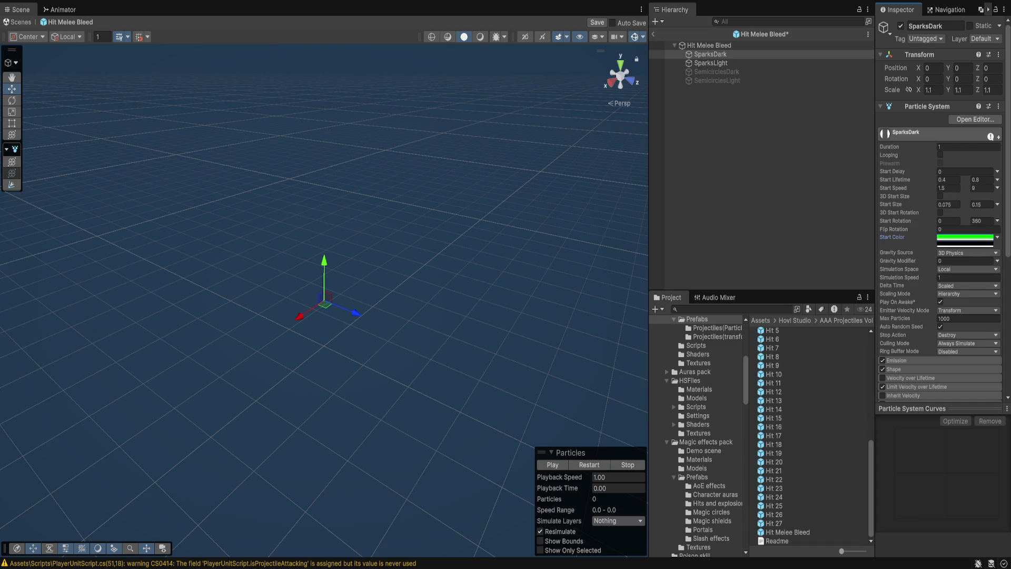
{"action": "left_click", "coordinate": [711, 62]}
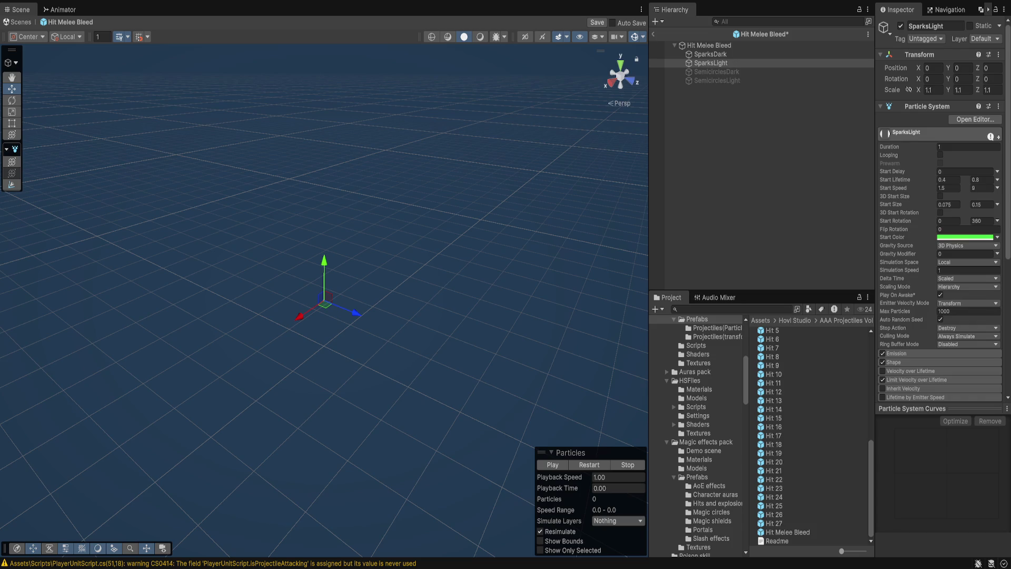
{"action": "left_click", "coordinate": [710, 53]}
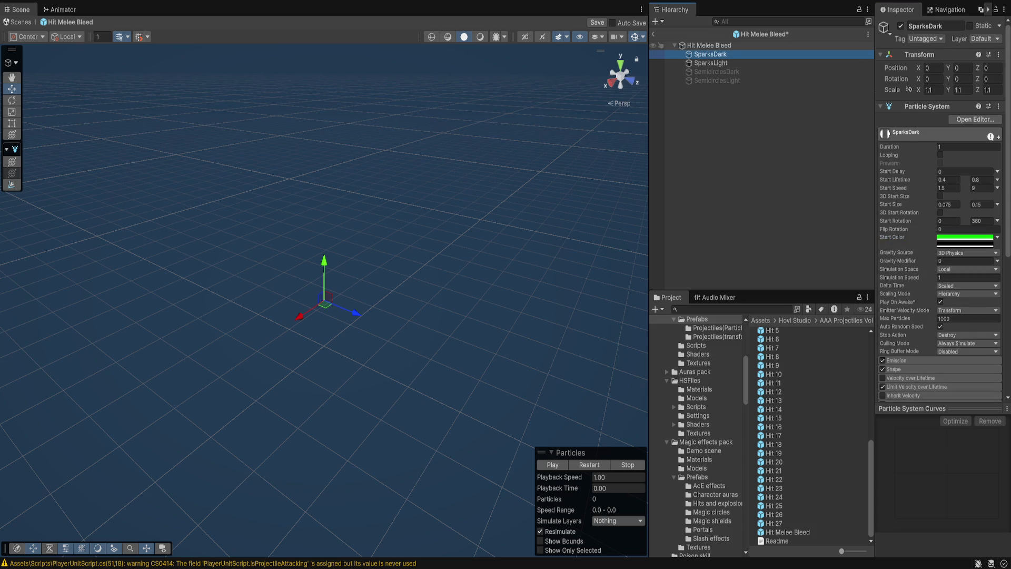
{"action": "left_click", "coordinate": [708, 45]}
{"action": "left_click", "coordinate": [589, 465]}
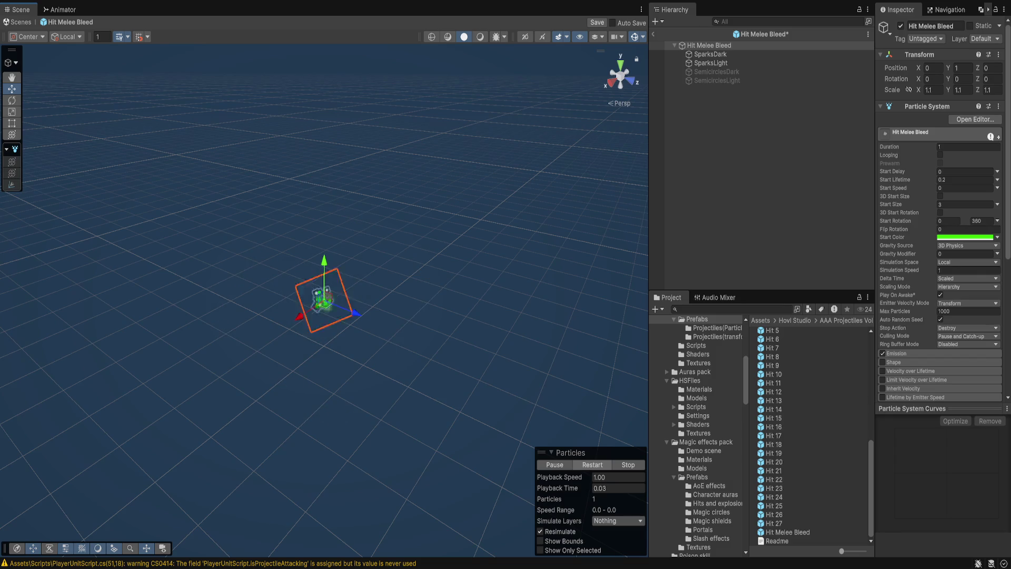
{"action": "left_click", "coordinate": [521, 463]}
{"action": "left_click", "coordinate": [597, 22]}
{"action": "left_click", "coordinate": [653, 34]}
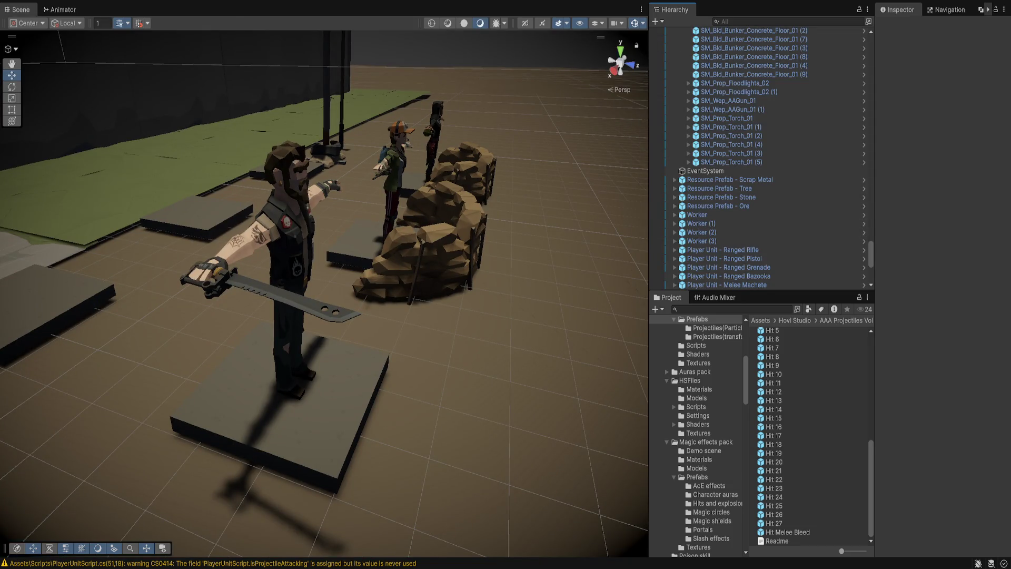
Put Hit Melee Bleed in the Melee Machete unit's Hit Effect slot and start Play mode
{"action": "left_click", "coordinate": [727, 284]}
{"action": "scroll", "coordinate": [943, 284], "scroll_direction": "down", "scroll_amount": 5}
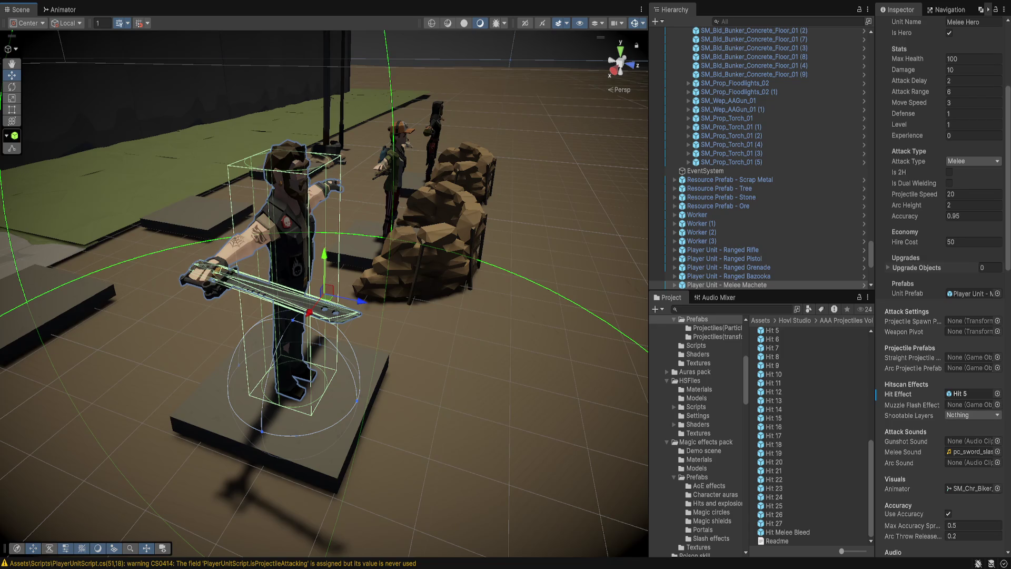
{"action": "mouse_move", "coordinate": [787, 532]}
{"action": "left_mouse_down"}
{"action": "mouse_move", "coordinate": [971, 462]}
{"action": "mouse_move", "coordinate": [971, 393]}
{"action": "left_mouse_up"}
{"action": "left_click_drag", "start_coordinate": [324, 284], "coordinate": [242, 229]}
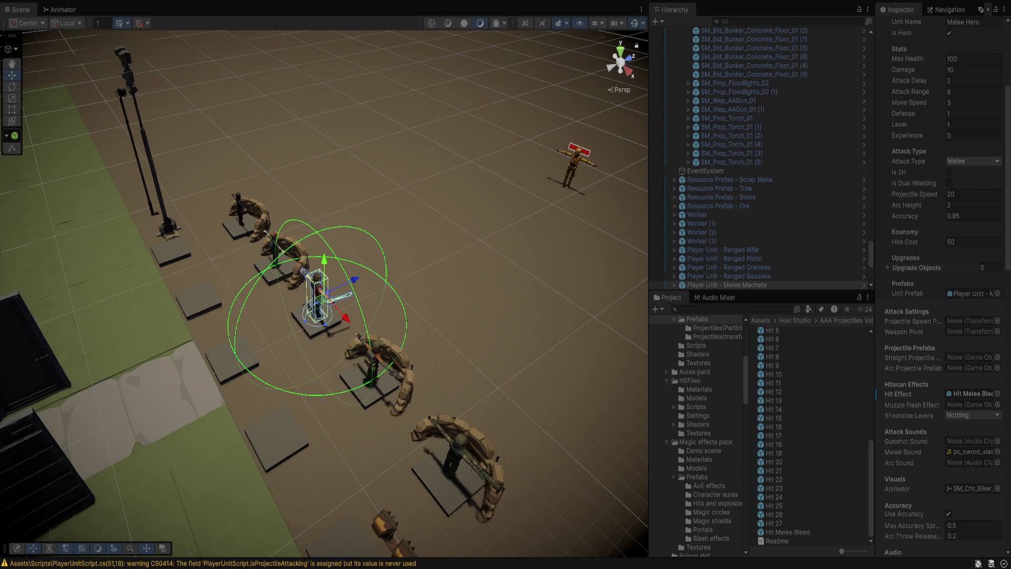
{"action": "key", "text": "ctrl+p"}
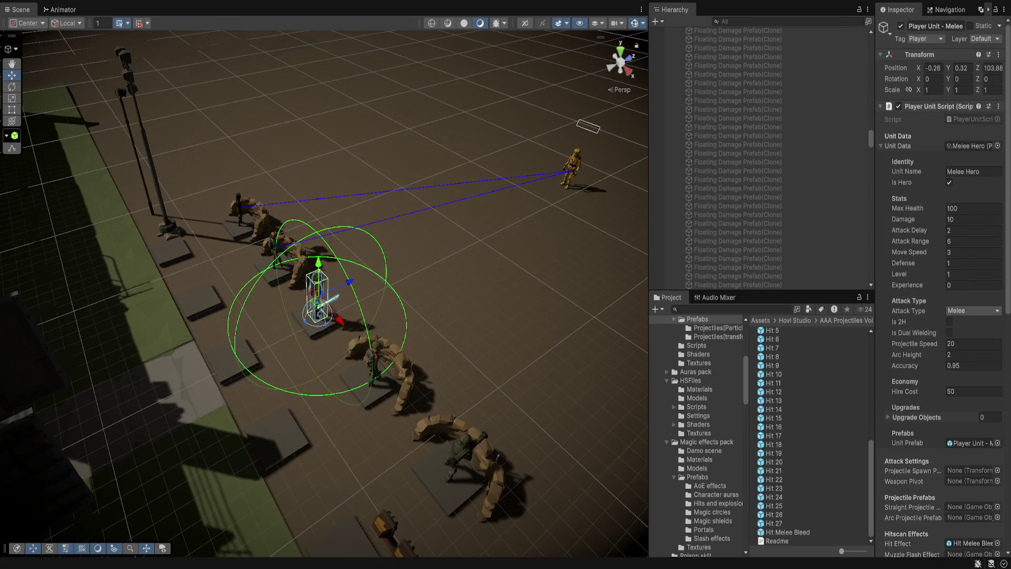
Deactivate the Ranged Bazooka, Grenade, Pistol and Rifle units, then select the Enemy Unit
{"action": "key", "text": "ctrl+p"}
{"action": "scroll", "coordinate": [758, 247], "scroll_direction": "down", "scroll_amount": 3}
{"action": "left_click", "coordinate": [737, 210]}
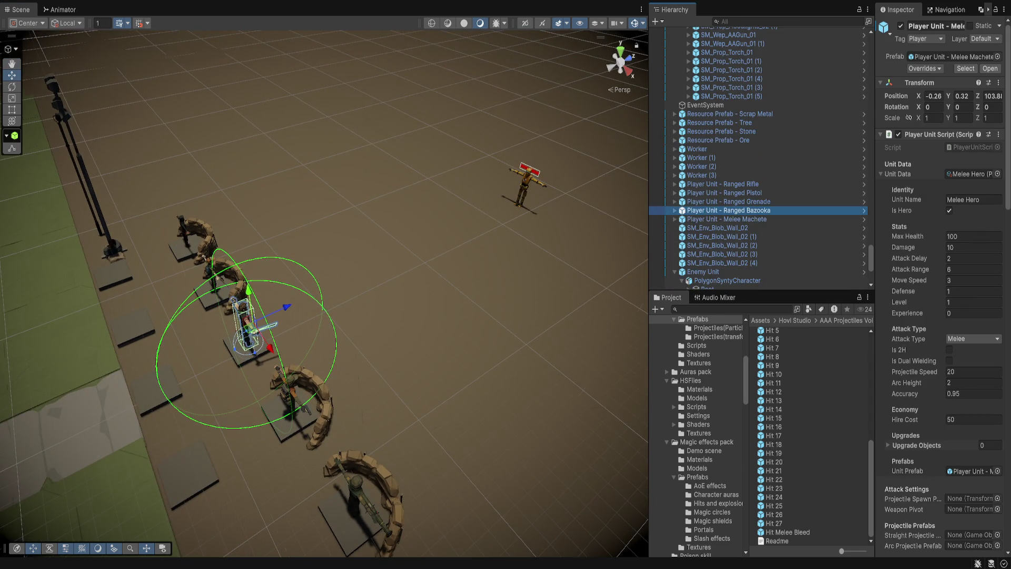
{"action": "left_click", "coordinate": [737, 201], "text": "shift"}
{"action": "left_click", "coordinate": [737, 193], "text": "shift"}
{"action": "left_click", "coordinate": [738, 184], "text": "shift"}
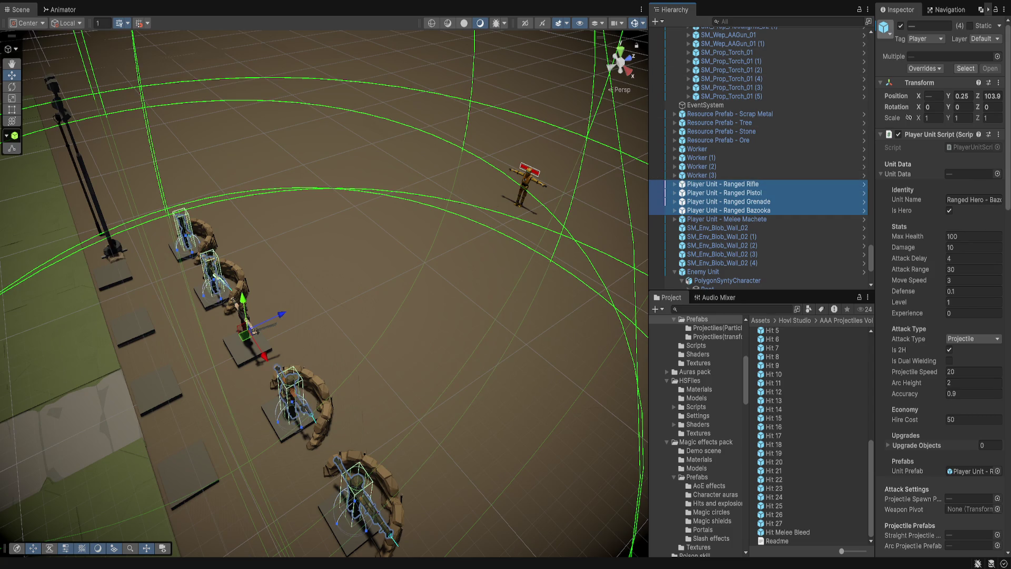
{"action": "left_click", "coordinate": [900, 26]}
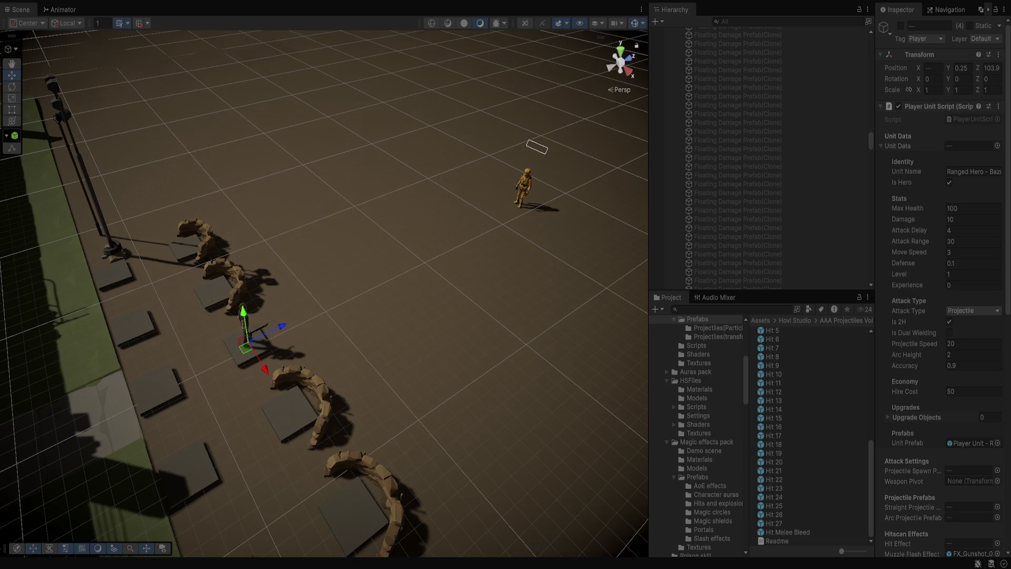
{"action": "left_click", "coordinate": [524, 187]}
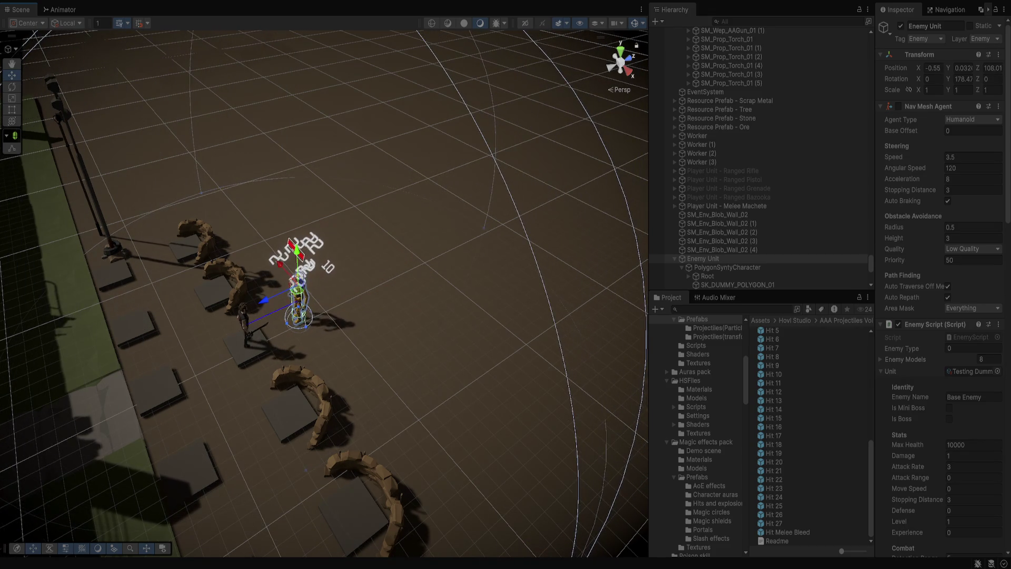
Frame the Scene view on the selected Enemy Unit training dummy
{"action": "key", "text": "f"}
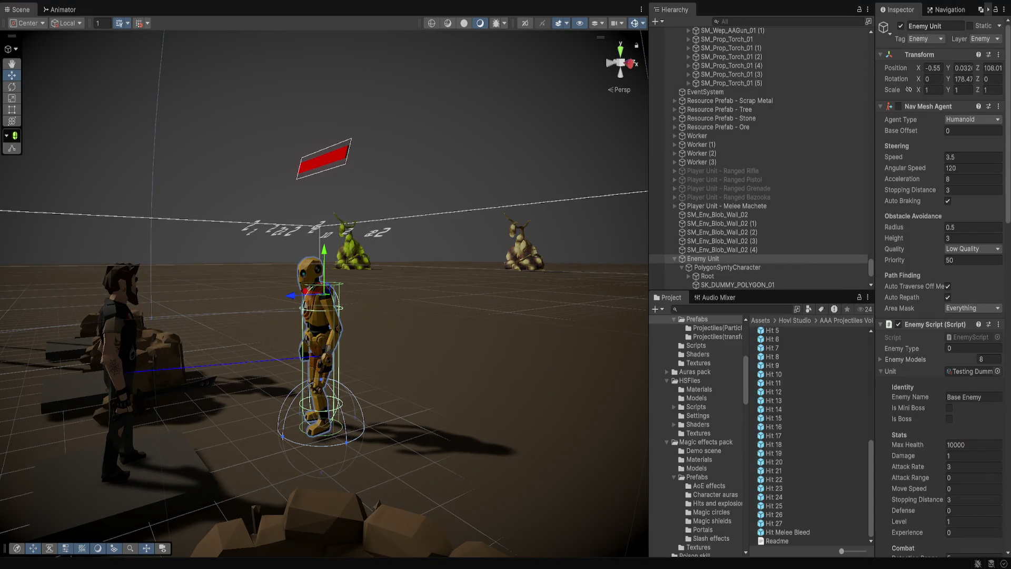
Restart the test and select the dummy's PolygonSyntyCharacter child to view its Animator
{"action": "key", "text": "ctrl+p"}
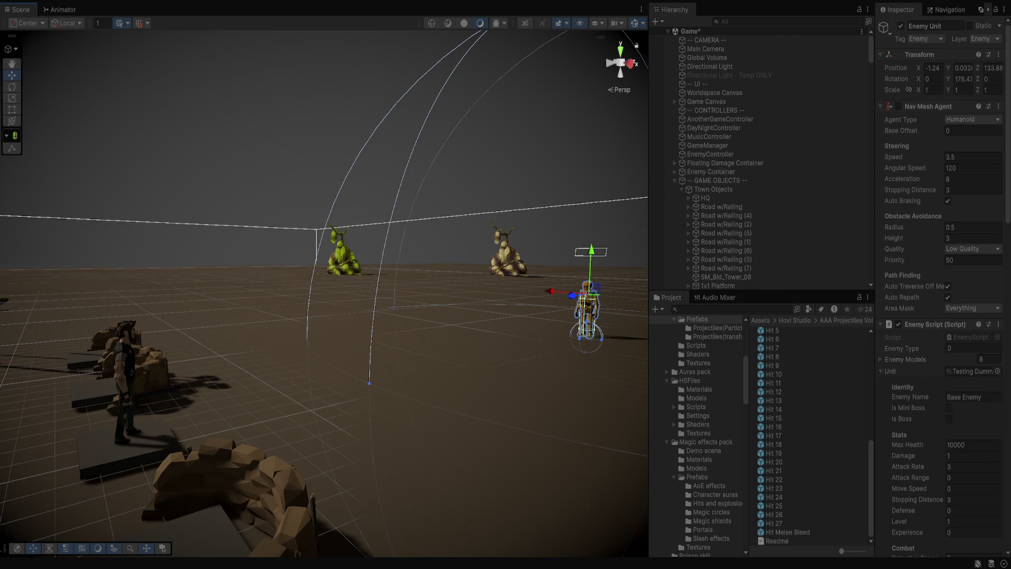
{"action": "left_click", "coordinate": [587, 311]}
{"action": "left_click", "coordinate": [585, 308]}
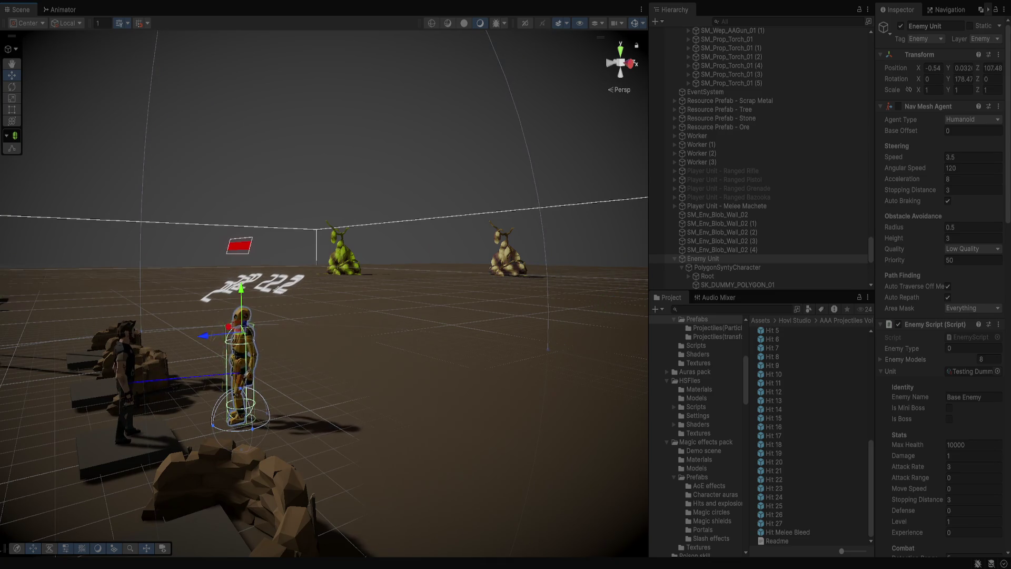
{"action": "left_click", "coordinate": [727, 267]}
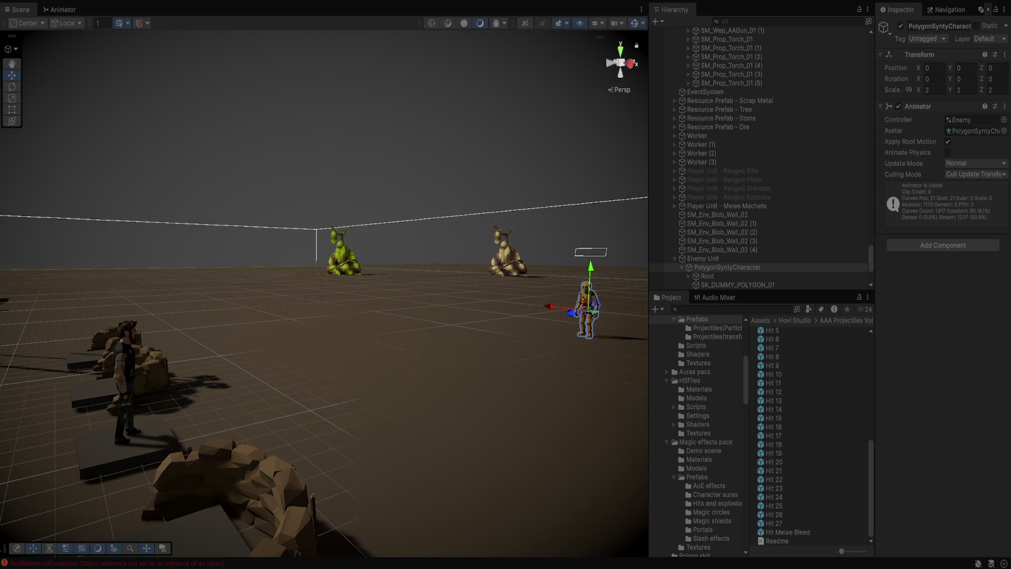
Reselect Enemy Unit, orbit in close, stop the test, and widen Visual Studio's PlayerUnitScript.cs view
{"action": "mouse_move", "coordinate": [657, 259]}
{"action": "left_click", "coordinate": [700, 258]}
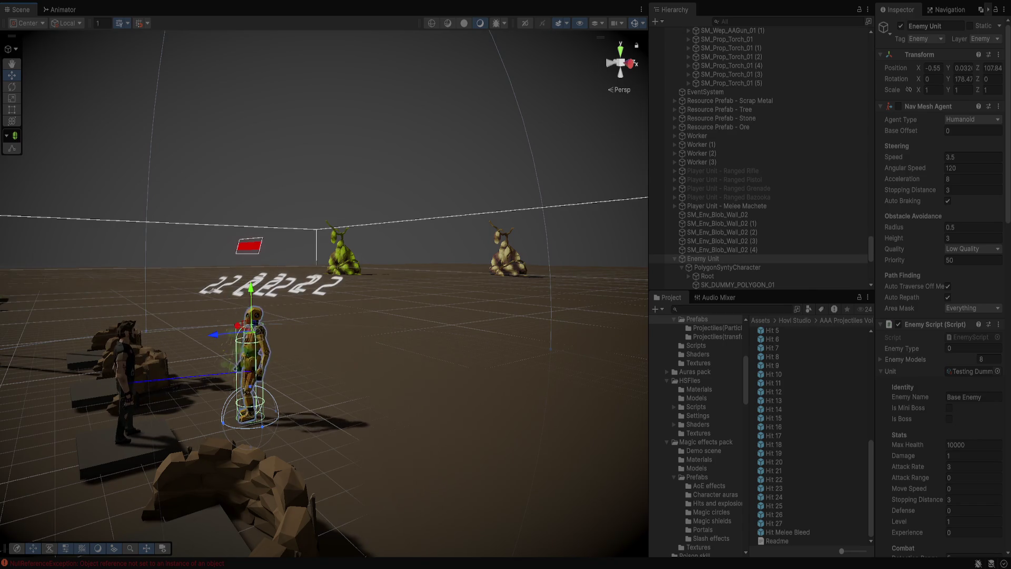
{"action": "left_click_drag", "start_coordinate": [337, 316], "coordinate": [266, 293]}
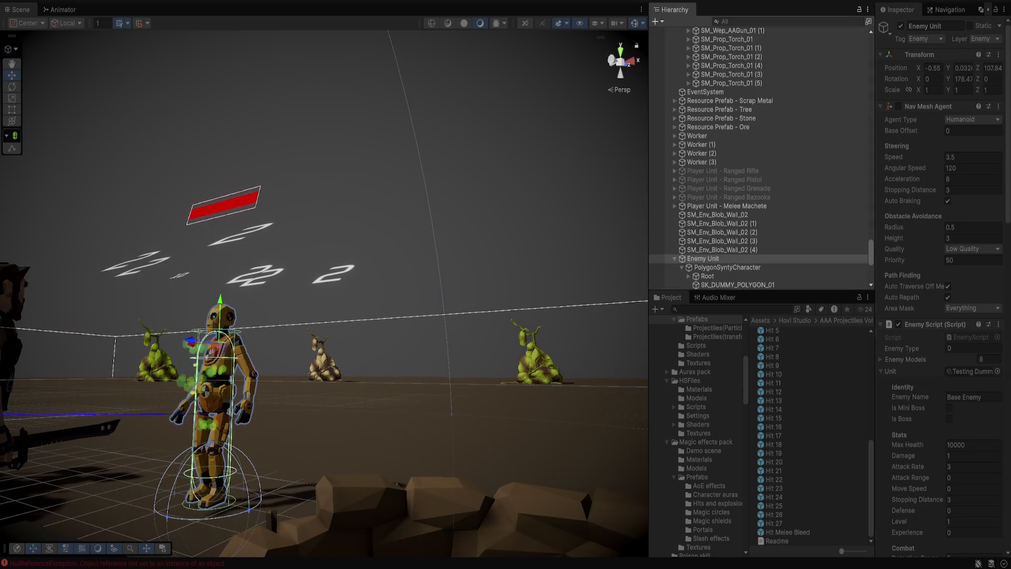
{"action": "key", "text": "ctrl+p"}
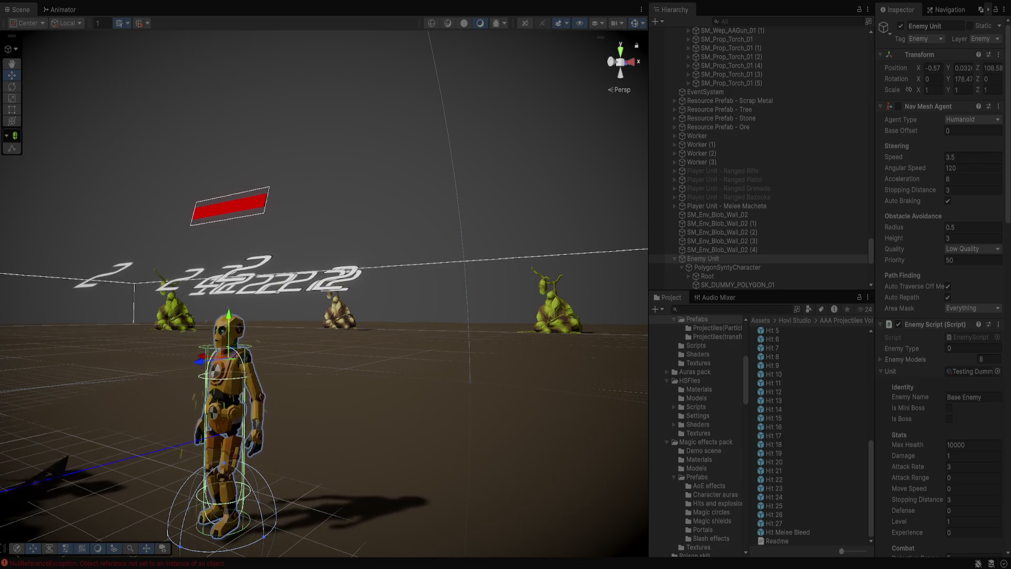
{"action": "key", "text": "ctrl+p"}
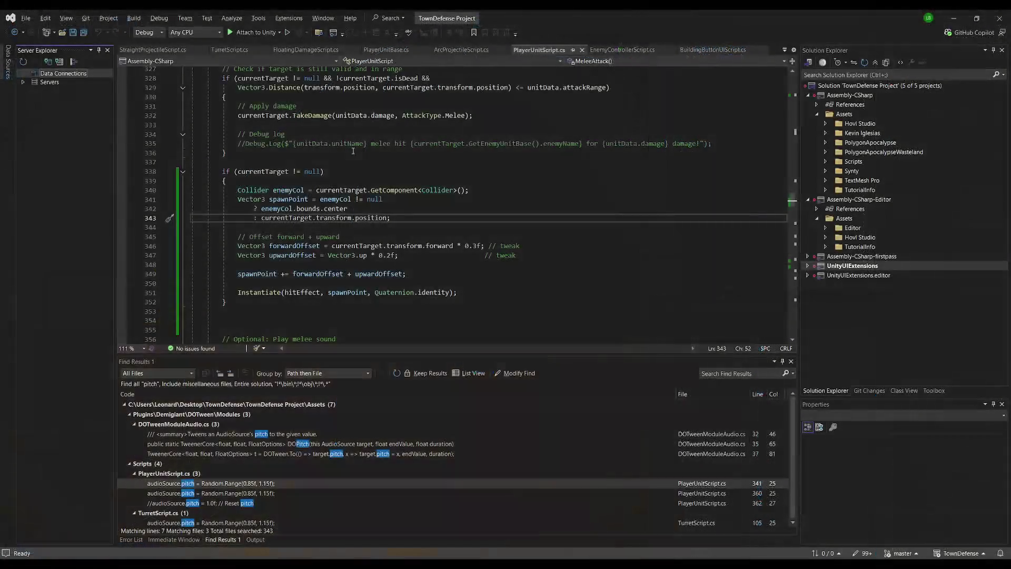
{"action": "left_click", "coordinate": [107, 52]}
Change the melee hit effect's upward offset from 0.2f to 1.2f and save PlayerUnitScript.cs
{"action": "left_click", "coordinate": [216, 160]}
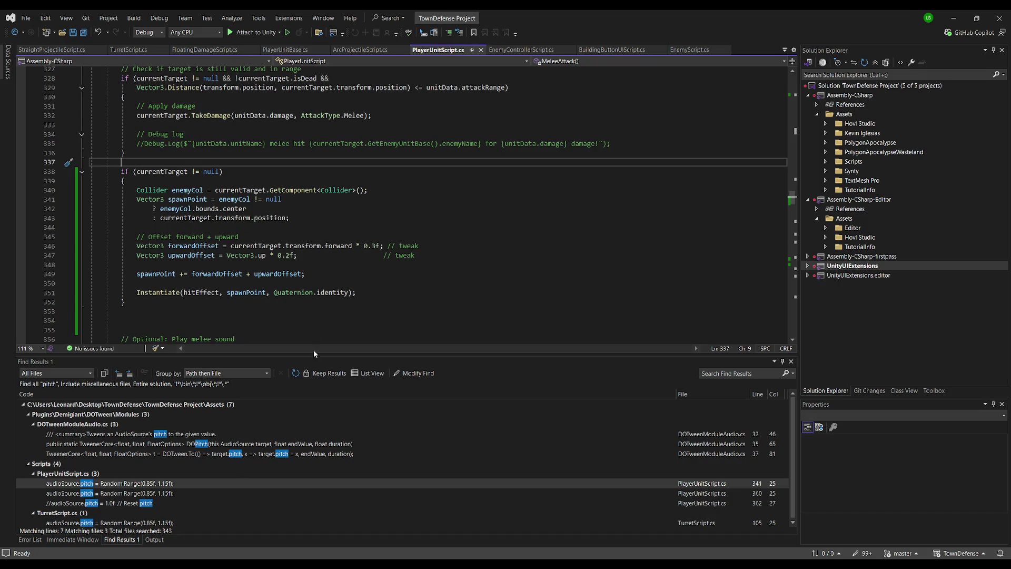
{"action": "left_click", "coordinate": [290, 256]}
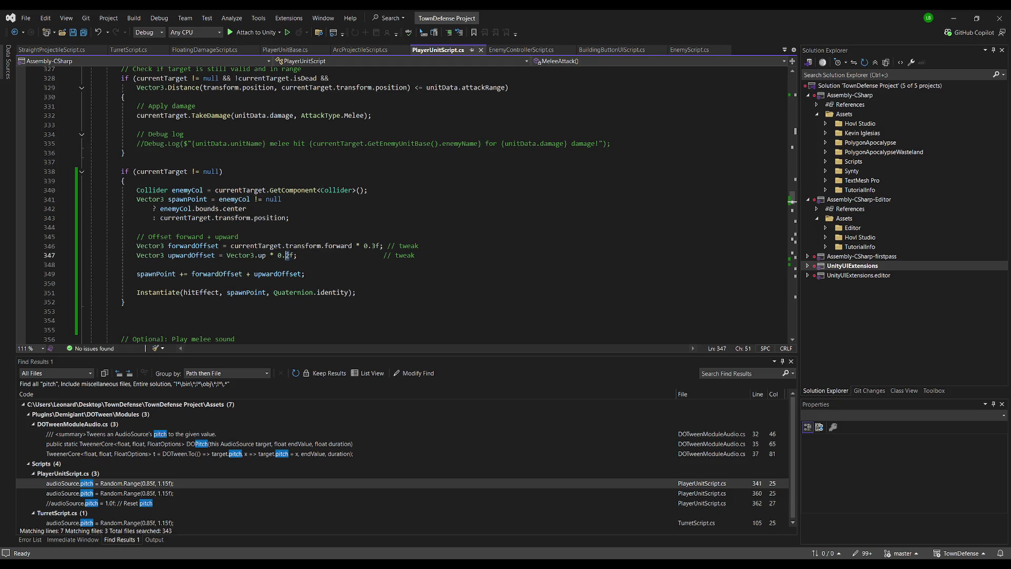
{"action": "key", "text": "Left"}
{"action": "key", "text": "Left"}
{"action": "key", "text": "Delete"}
{"action": "type", "text": "1"}
{"action": "key", "text": "ctrl+s"}
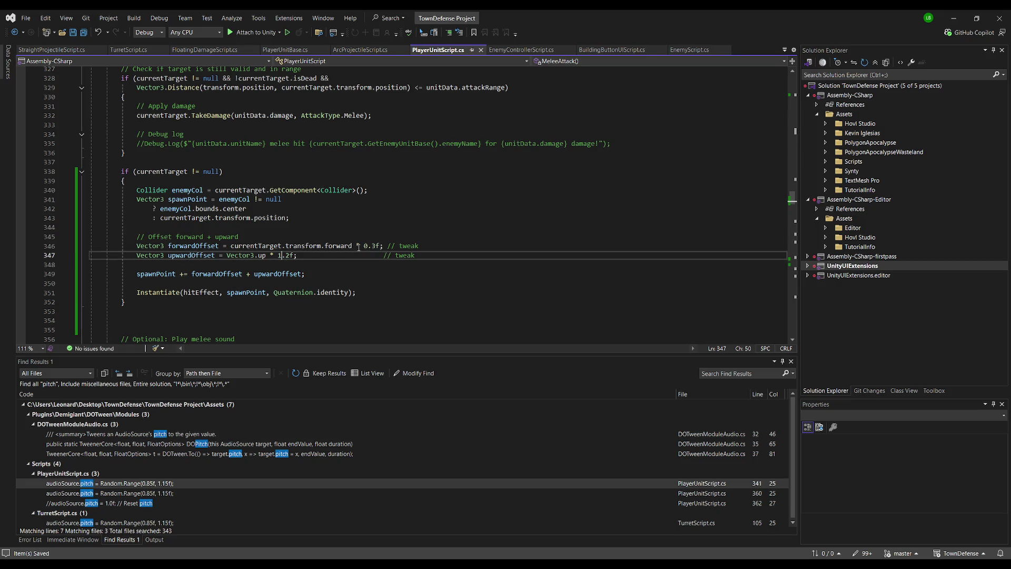
{"action": "key", "text": "alt+Tab"}
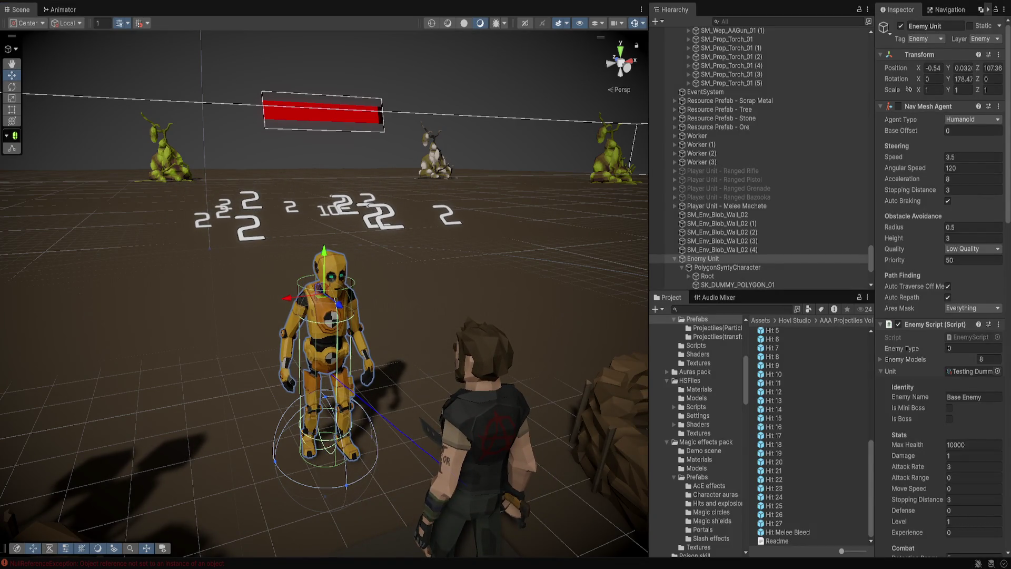
Stop the running game and lower the melee hit effect's upward offset from 1.2 to 1.1, then save
{"action": "key", "text": "ctrl+p"}
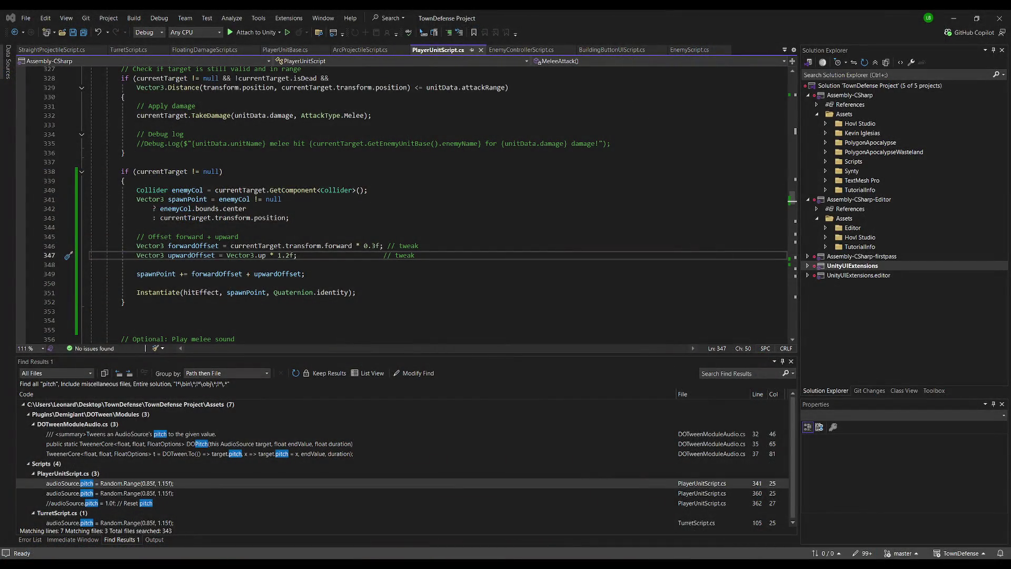
{"action": "left_click", "coordinate": [289, 255]}
{"action": "type", "text": "1"}
{"action": "key", "text": "Down"}
{"action": "key", "text": "ctrl+s"}
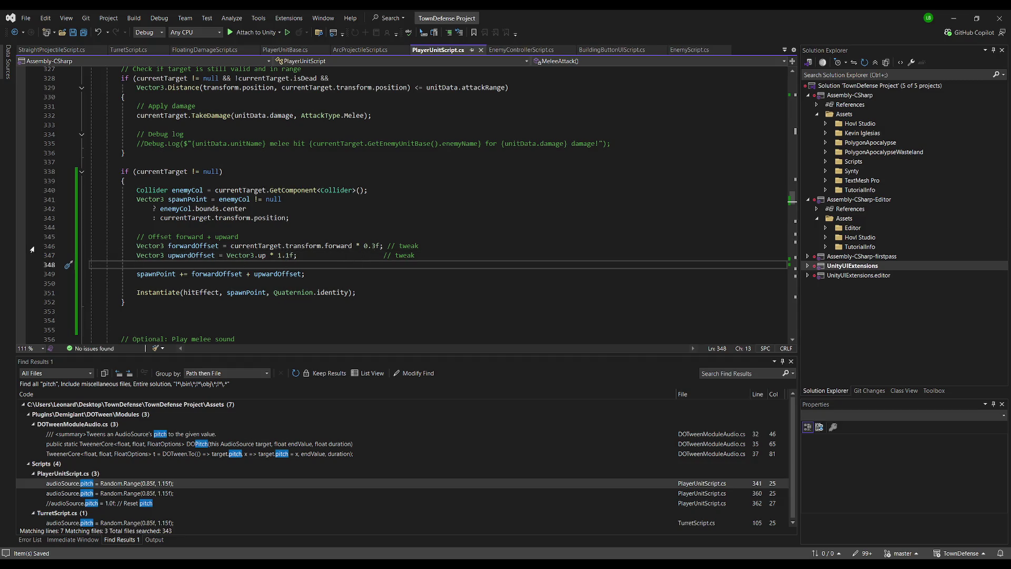
Remove the extra blank lines after the hit block, add one before yield return, and save all files
{"action": "scroll", "coordinate": [264, 298], "scroll_direction": "down", "scroll_amount": 3}
{"action": "left_click", "coordinate": [212, 228]}
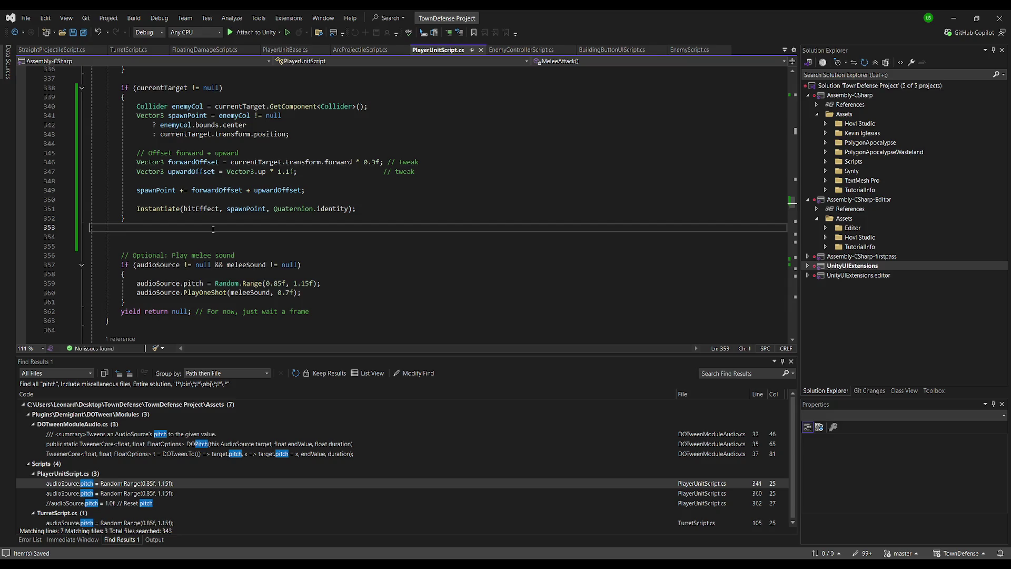
{"action": "key", "text": "Delete"}
{"action": "key", "text": "Delete"}
{"action": "left_click", "coordinate": [172, 284]}
{"action": "key", "text": "Return"}
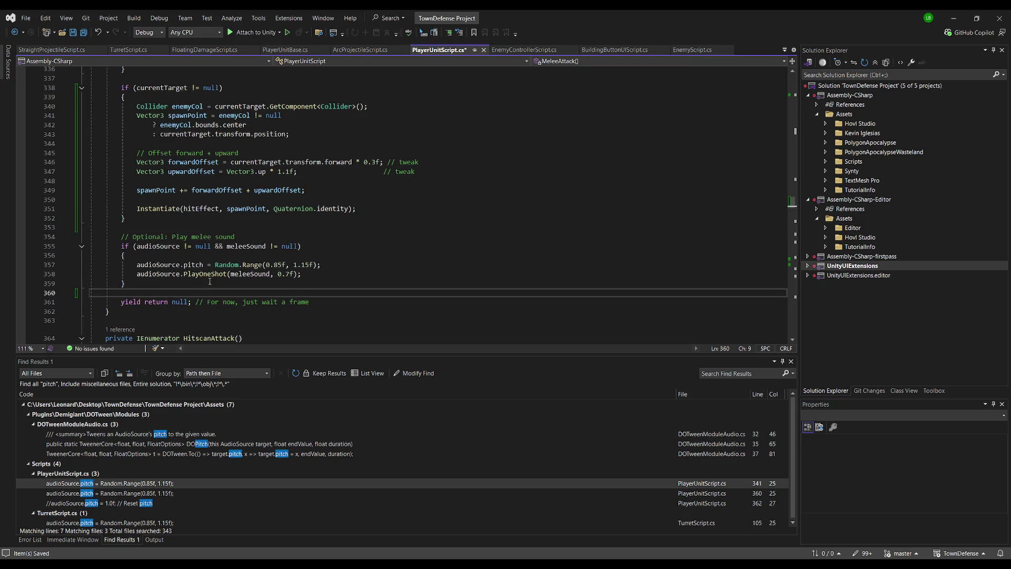
{"action": "scroll", "coordinate": [268, 258], "scroll_direction": "down", "scroll_amount": 5}
{"action": "left_click", "coordinate": [85, 32]}
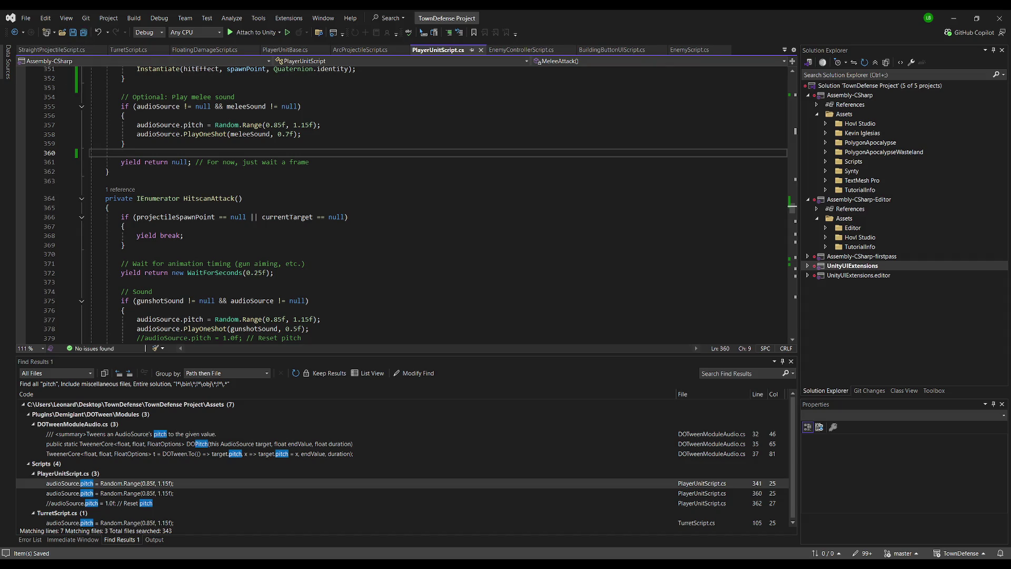
{"action": "key", "text": "alt+Tab"}
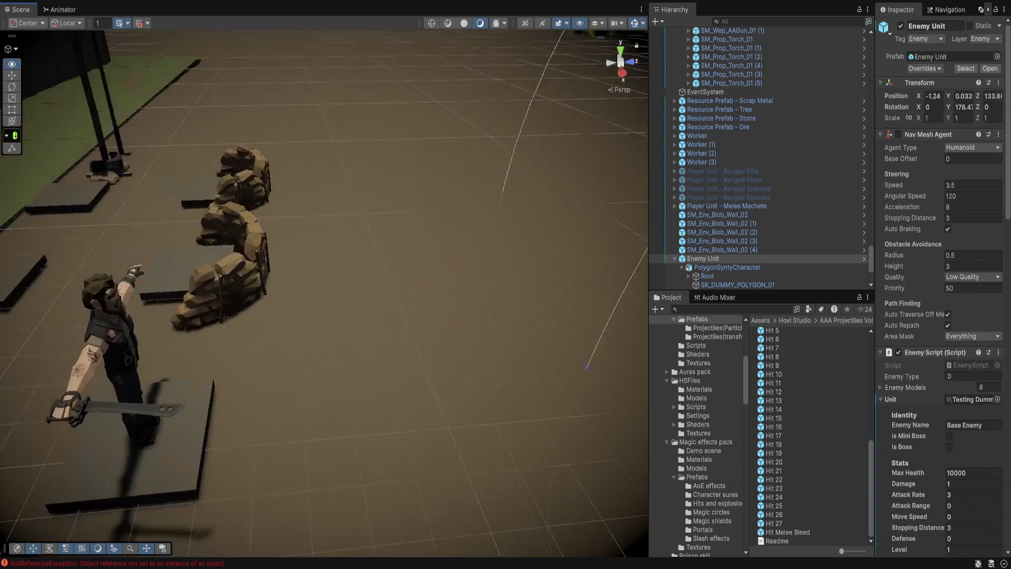
Select the Enemy Unit, then frame the four ranged Player Units together in the scene
{"action": "left_click", "coordinate": [675, 259]}
{"action": "scroll", "coordinate": [737, 232], "scroll_direction": "down", "scroll_amount": 1}
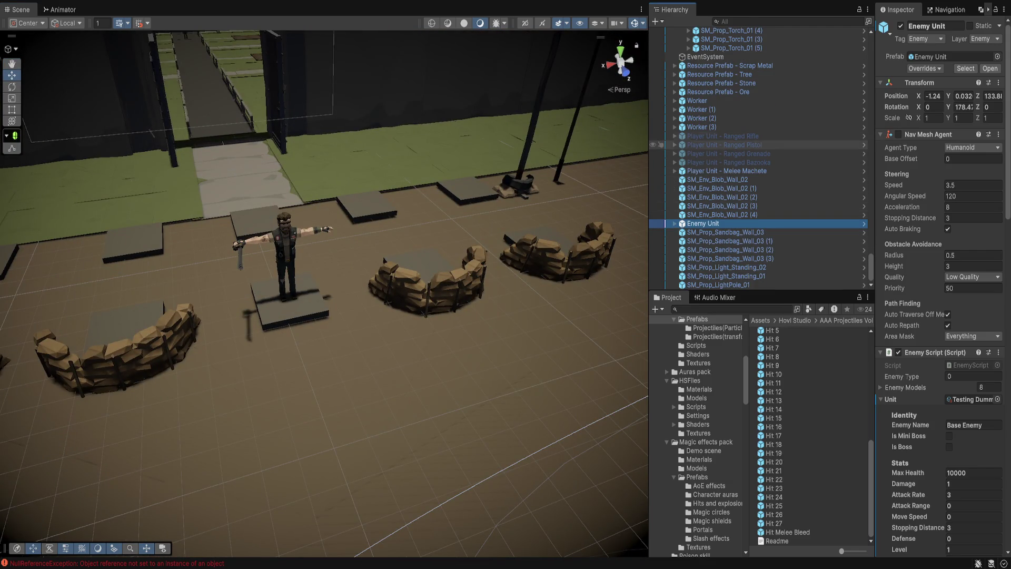
{"action": "left_click", "coordinate": [722, 136]}
{"action": "left_click", "coordinate": [728, 162], "text": "shift"}
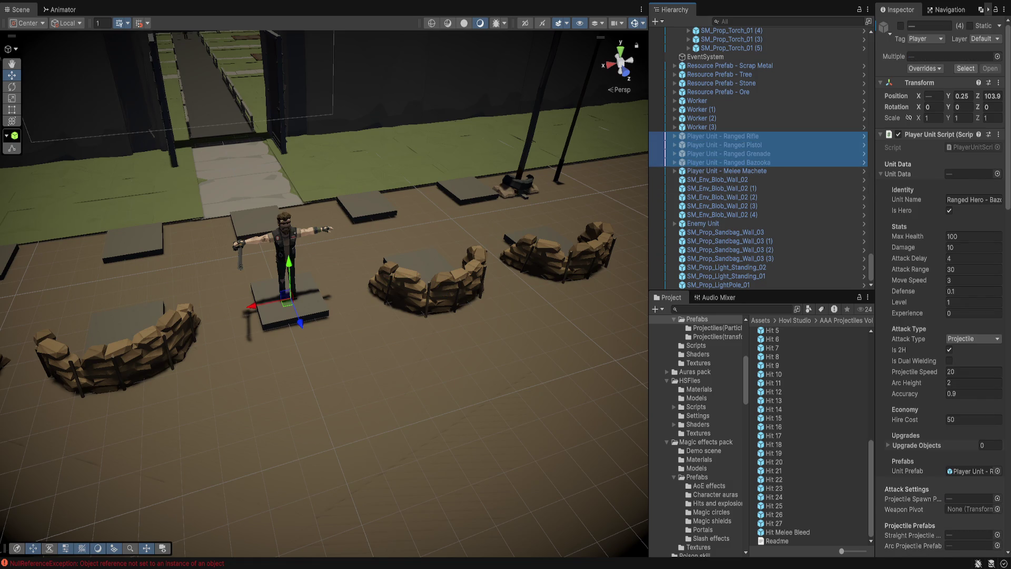
{"action": "key", "text": "f"}
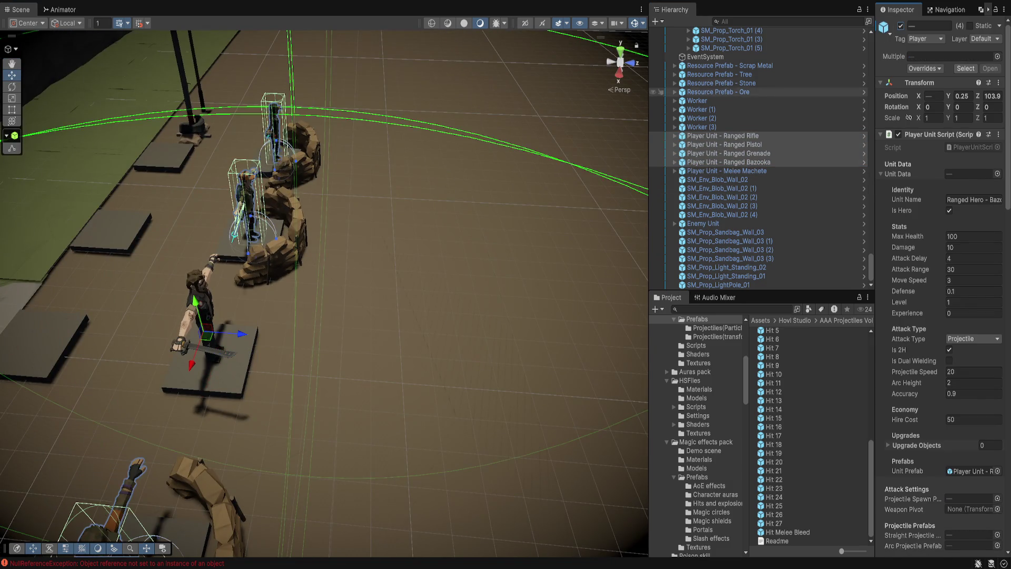
{"action": "left_click", "coordinate": [703, 223]}
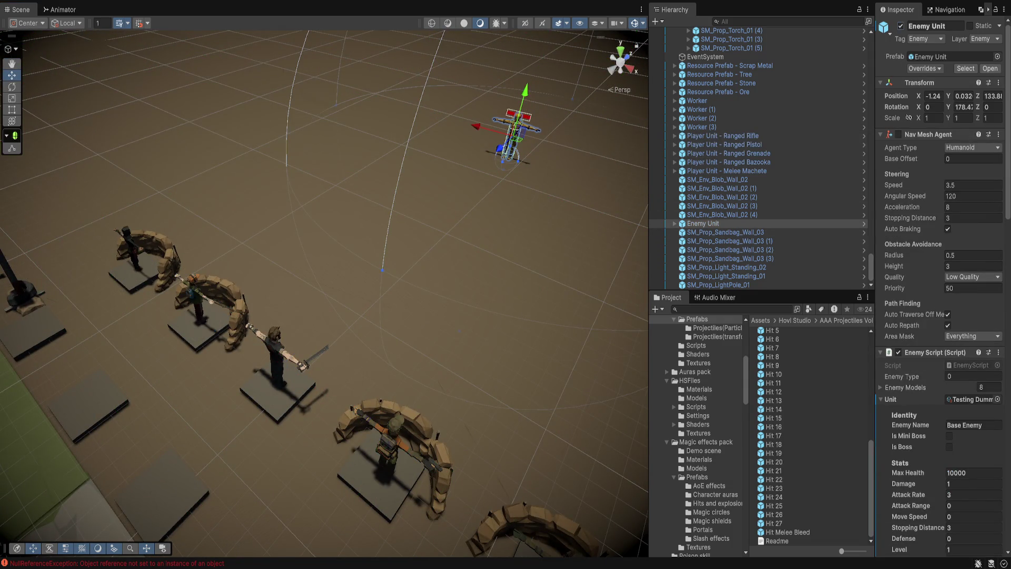
Select Town Objects and then EnemyController, and enter Play mode
{"action": "left_click", "coordinate": [713, 48]}
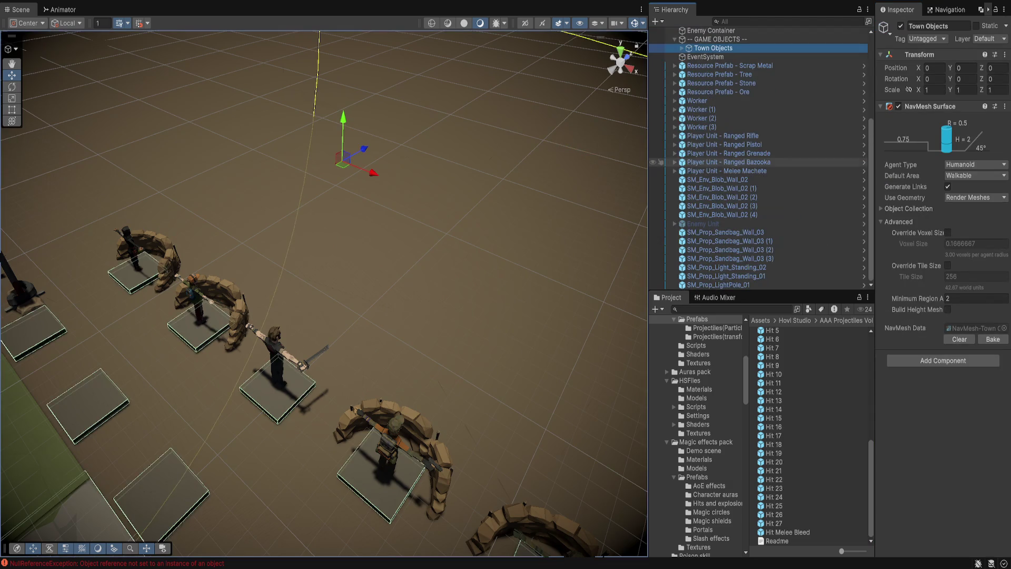
{"action": "scroll", "coordinate": [758, 79], "scroll_direction": "up", "scroll_amount": 3}
{"action": "left_click", "coordinate": [711, 78]}
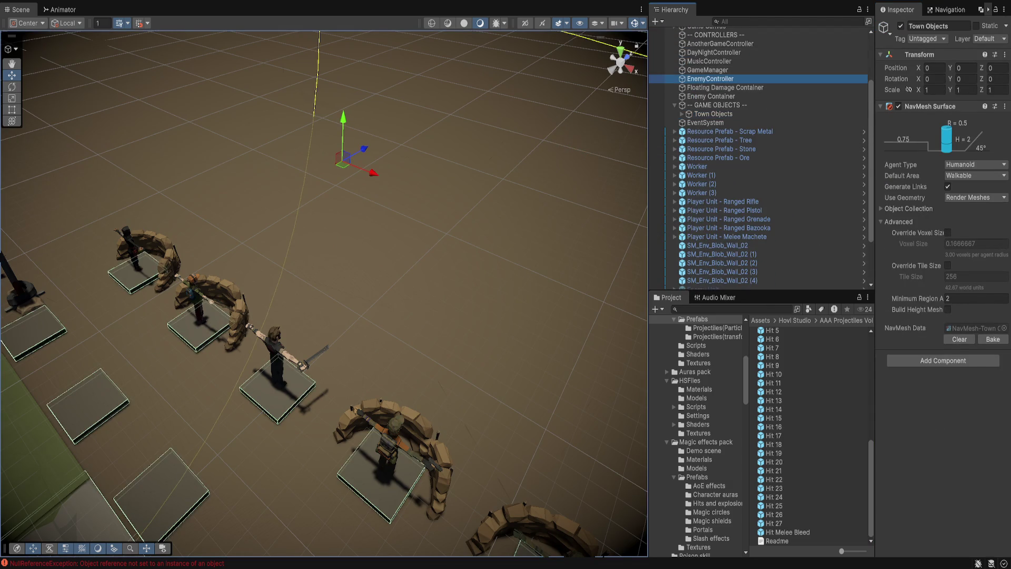
{"action": "key", "text": "ctrl+p"}
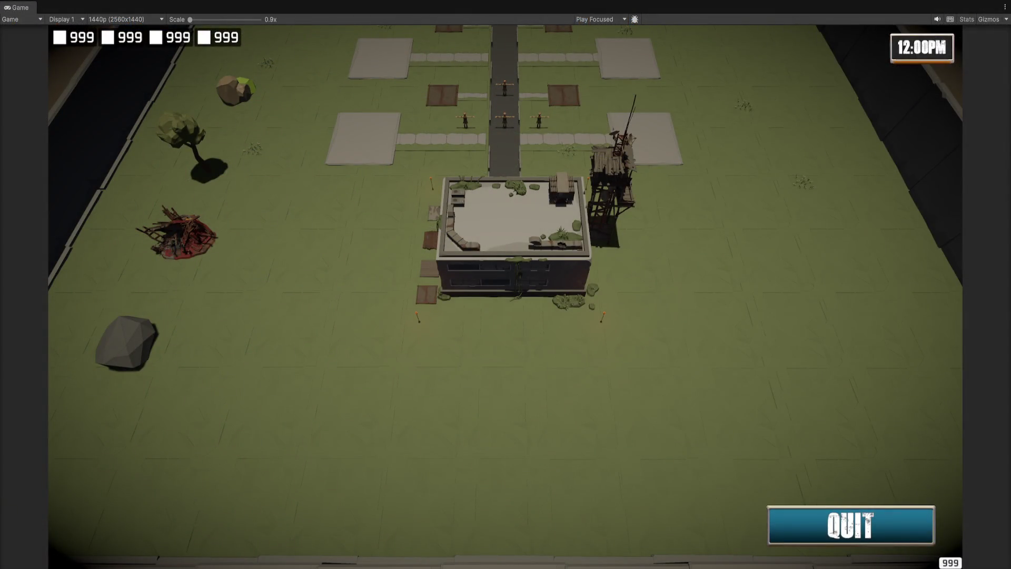
Stop the game and set the Enemy Manager Script's Enemies count to 0
{"action": "key", "text": "ctrl+p"}
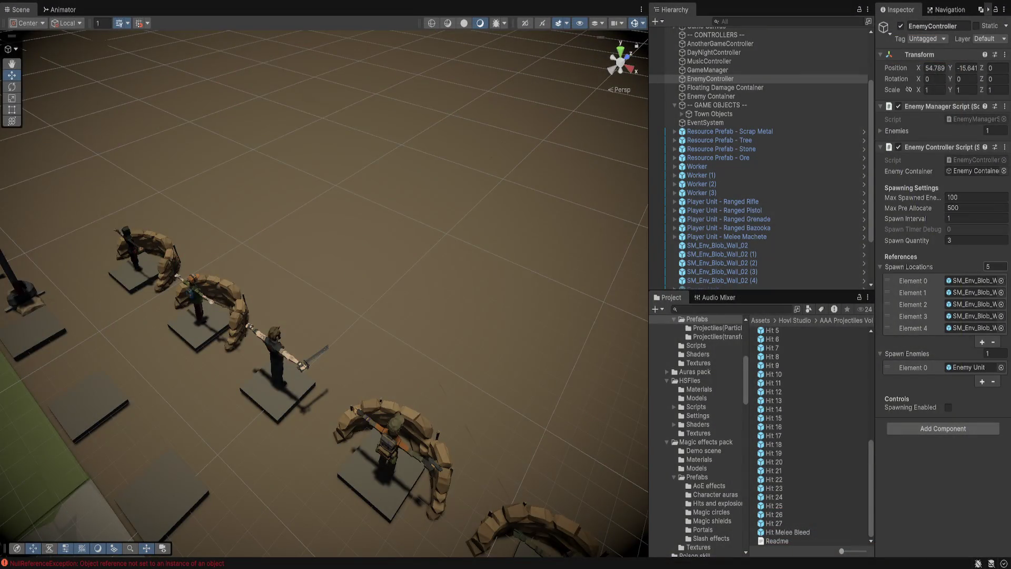
{"action": "left_click", "coordinate": [995, 131]}
{"action": "type", "text": "0"}
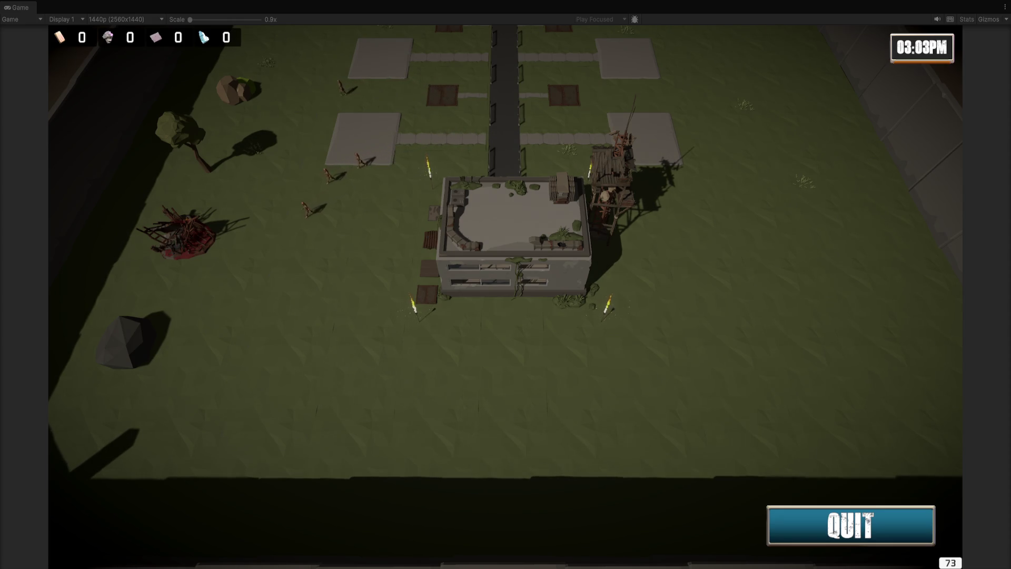
Pan the game camera forward over the field toward the enemy line beyond the wall
{"action": "key", "text": "w"}
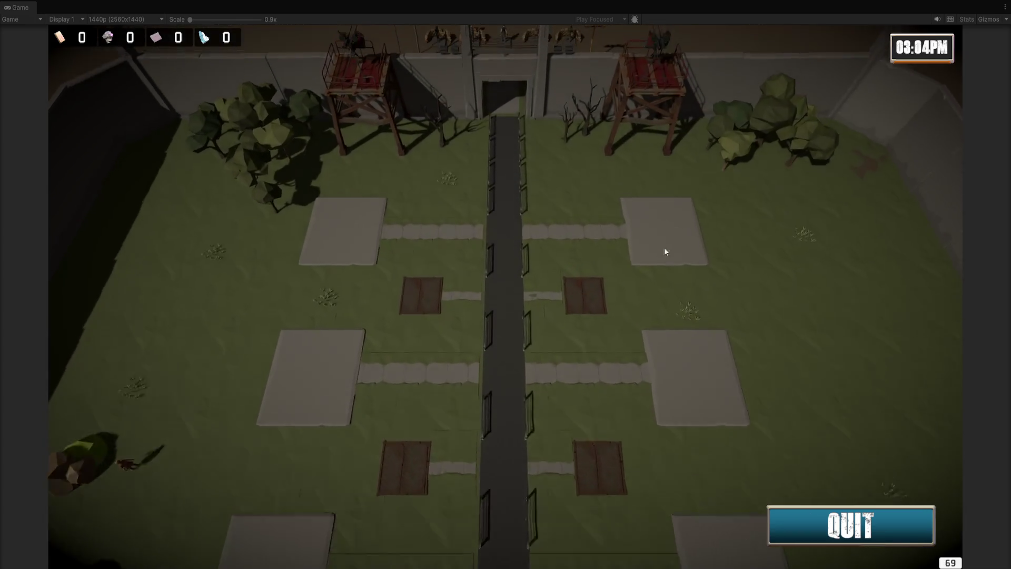
{"action": "key", "text": "w"}
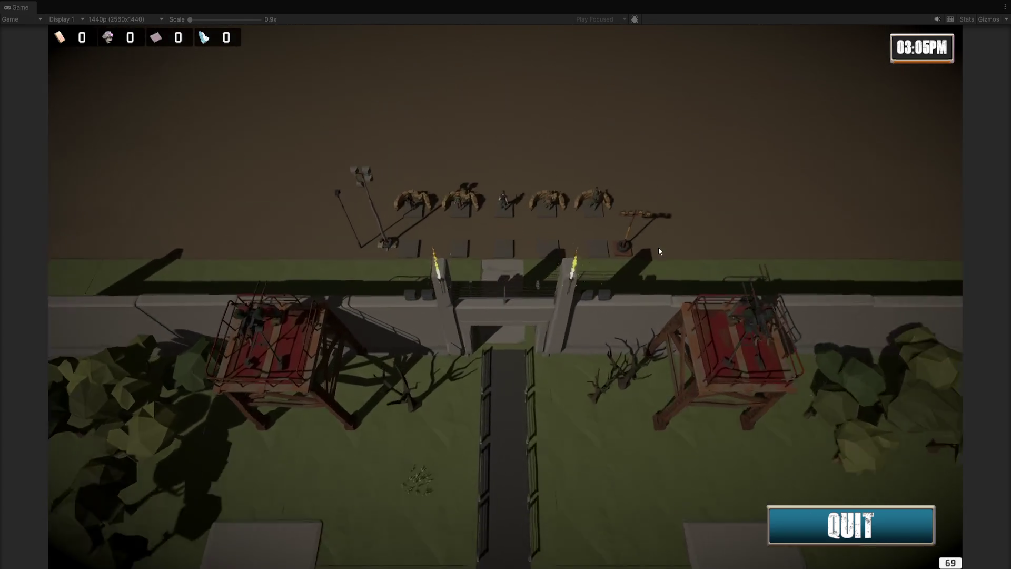
{"action": "key", "text": "w"}
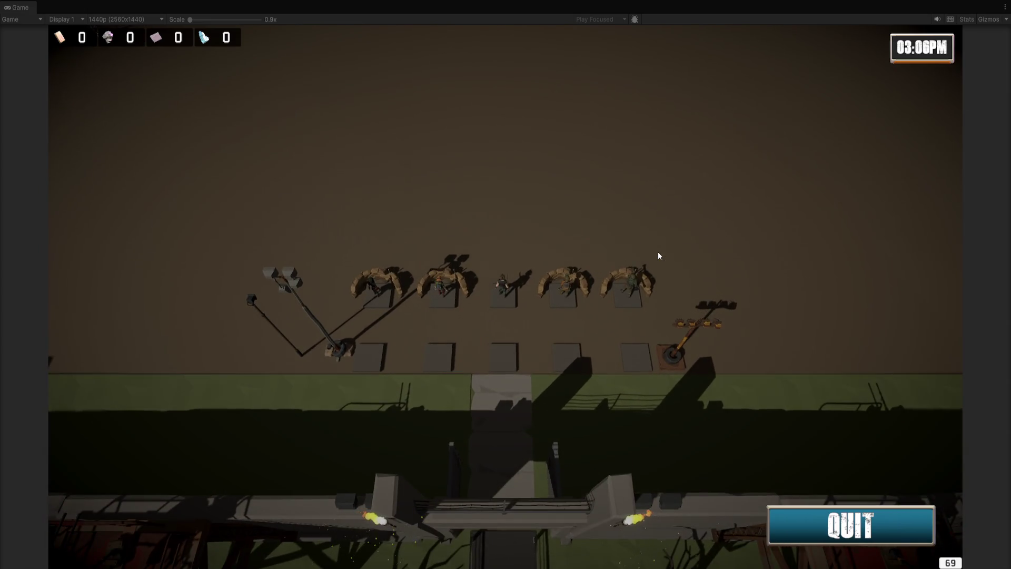
{"action": "key", "text": "s"}
{"action": "key", "text": "w"}
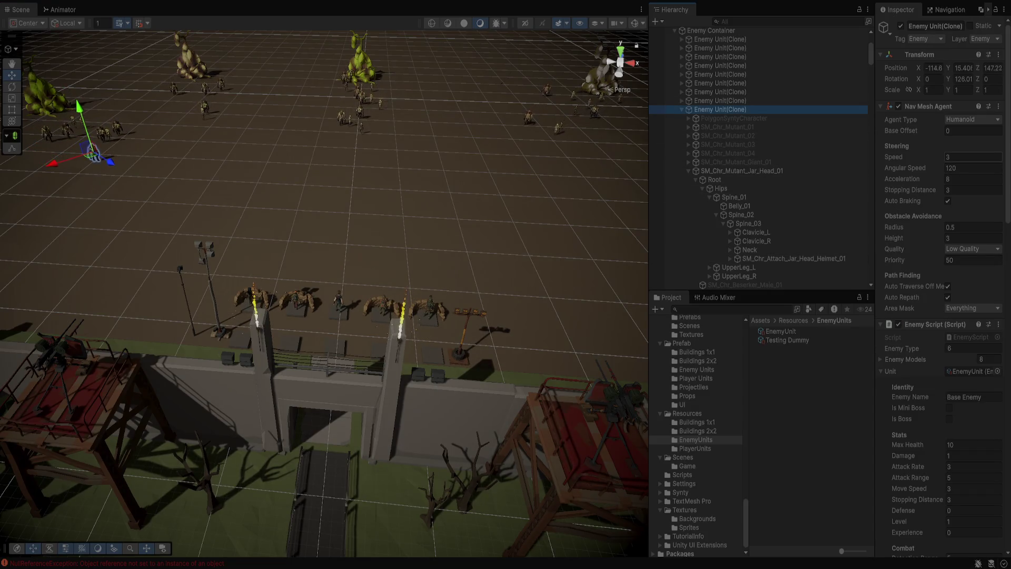
Select the grenade-throwing player unit in the scene
{"action": "scroll", "coordinate": [942, 290], "scroll_direction": "down", "scroll_amount": 1}
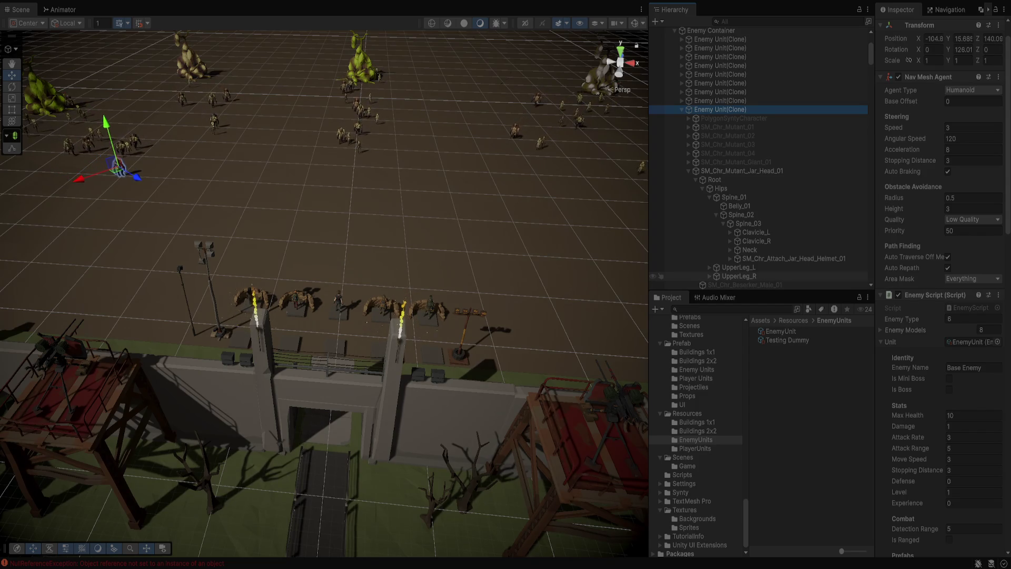
{"action": "scroll", "coordinate": [324, 290], "scroll_direction": "up", "scroll_amount": 1}
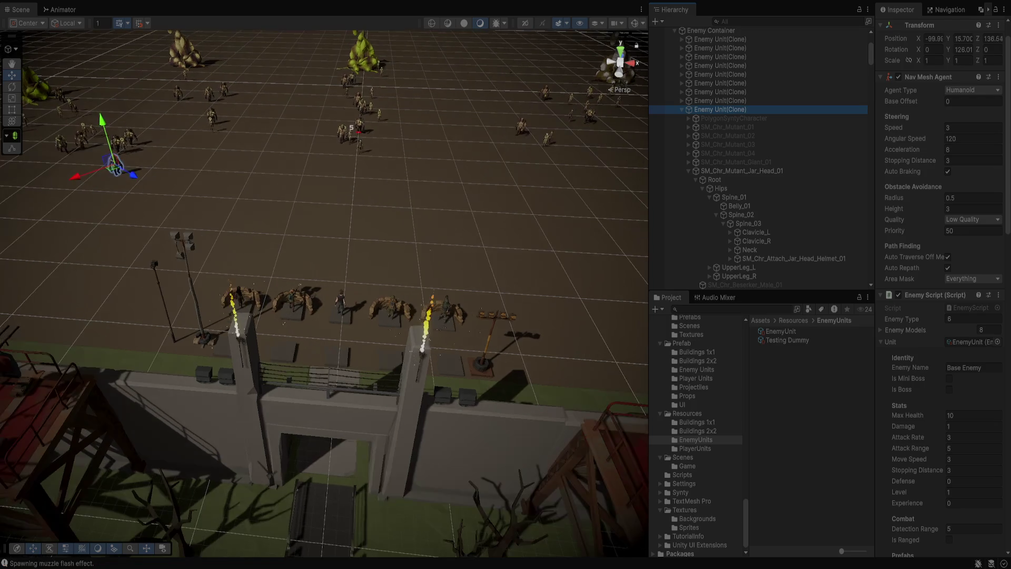
{"action": "left_click", "coordinate": [362, 158]}
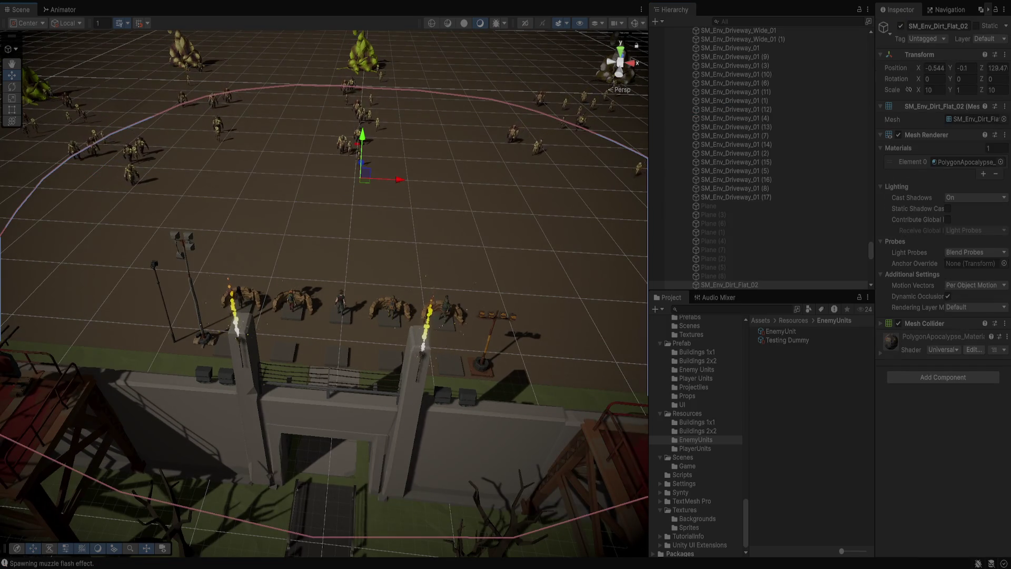
{"action": "left_click", "coordinate": [241, 297]}
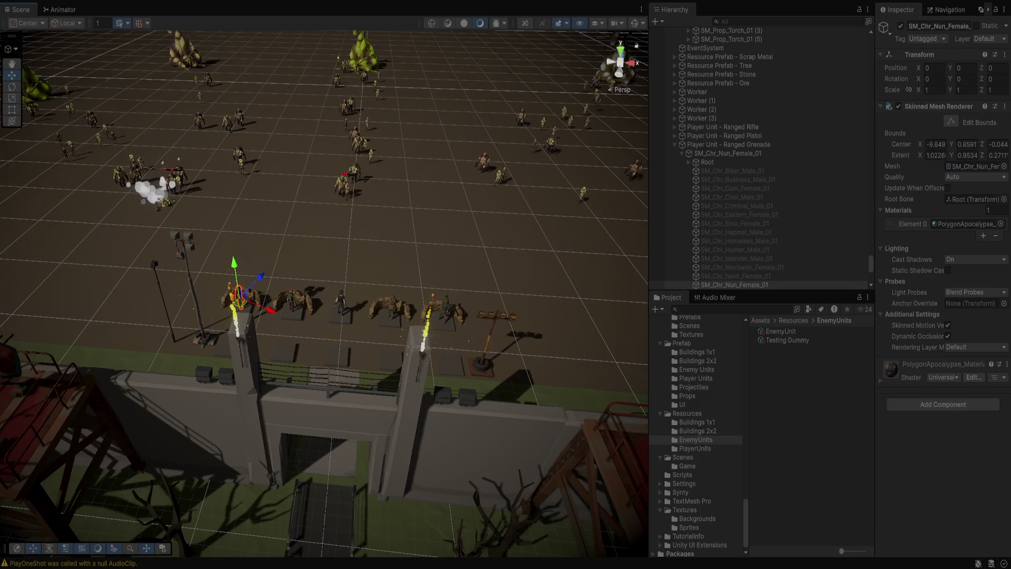
Inspect the Grenade Prefab in Prefab/Projectiles, zoom in on the grenades, then stop Play mode
{"action": "scroll", "coordinate": [695, 432], "scroll_direction": "up", "scroll_amount": 1}
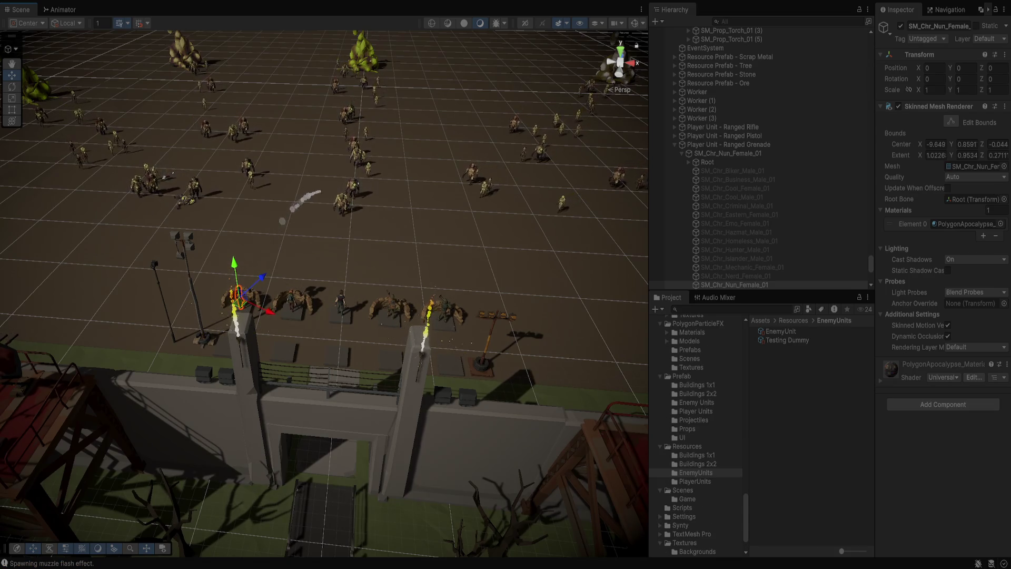
{"action": "left_click", "coordinate": [693, 420]}
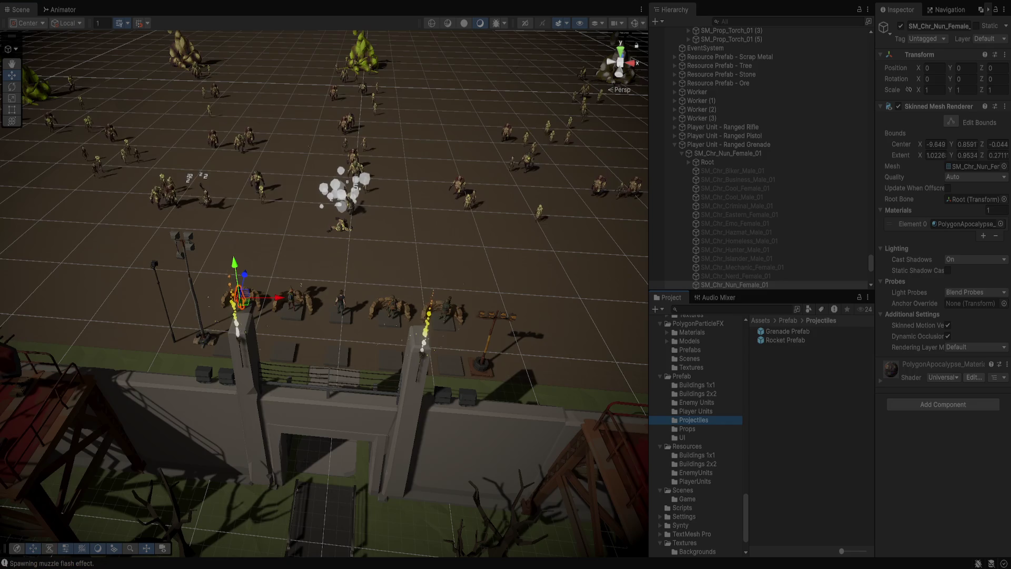
{"action": "left_click", "coordinate": [787, 331]}
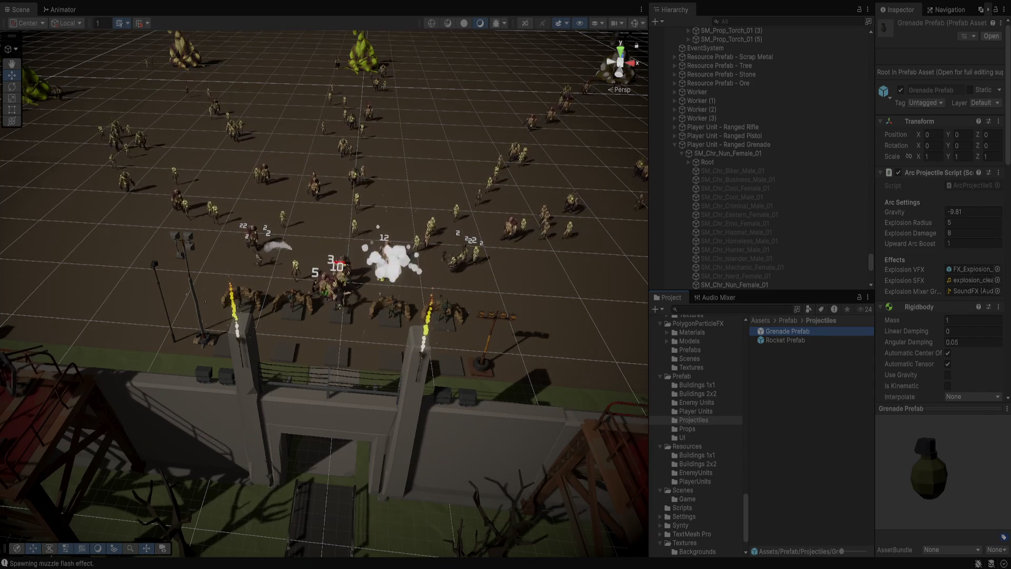
{"action": "scroll", "coordinate": [324, 294], "scroll_direction": "up", "scroll_amount": 2}
{"action": "scroll", "coordinate": [324, 294], "scroll_direction": "up", "scroll_amount": 3}
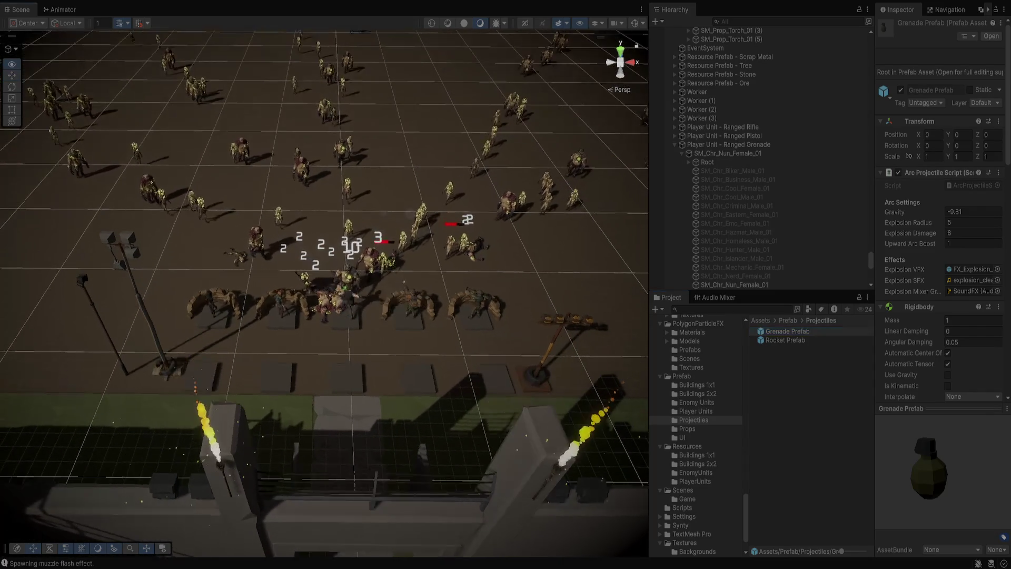
{"action": "scroll", "coordinate": [324, 293], "scroll_direction": "up", "scroll_amount": 1}
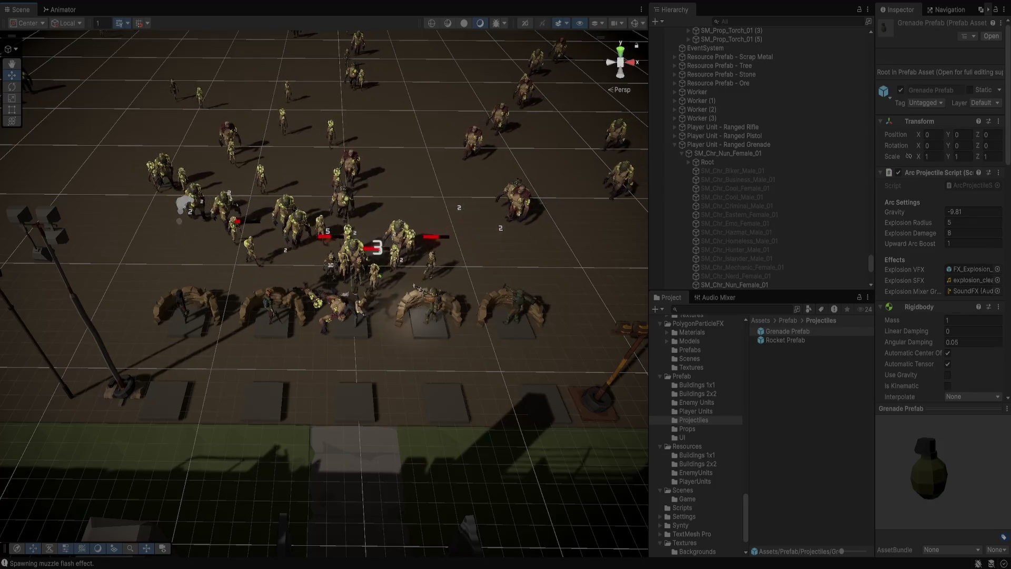
{"action": "key", "text": "ctrl+p"}
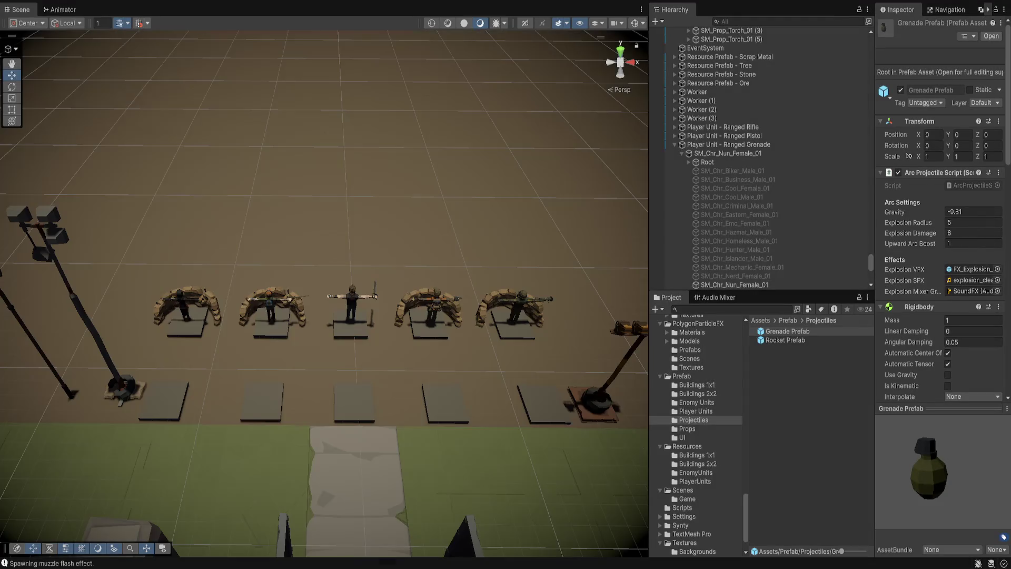
Comment out lines 30–34 of StraightProjectileScript.cs, the null-or-dead target check, and save
{"action": "key", "text": "alt+Tab"}
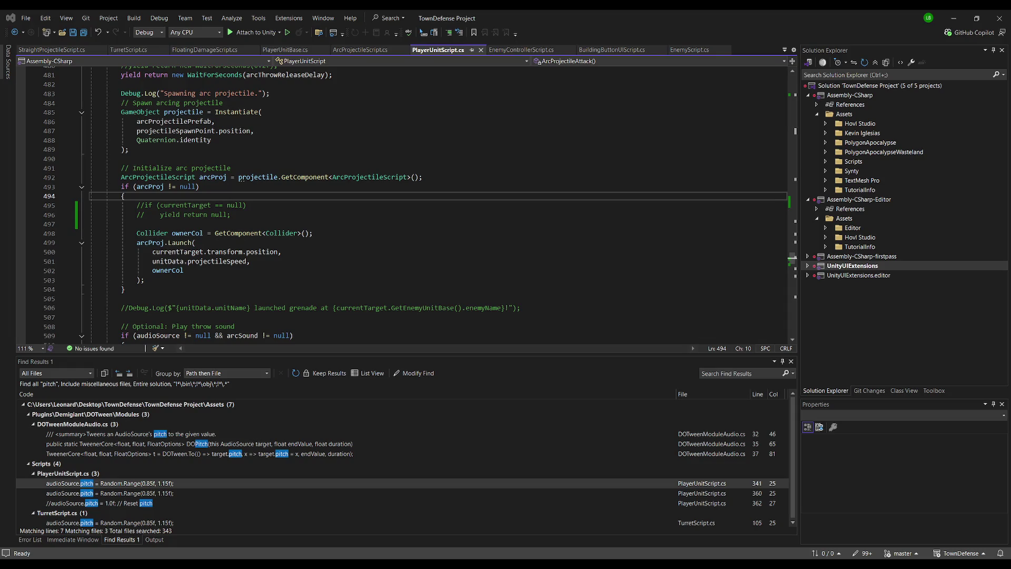
{"action": "left_click", "coordinate": [53, 50]}
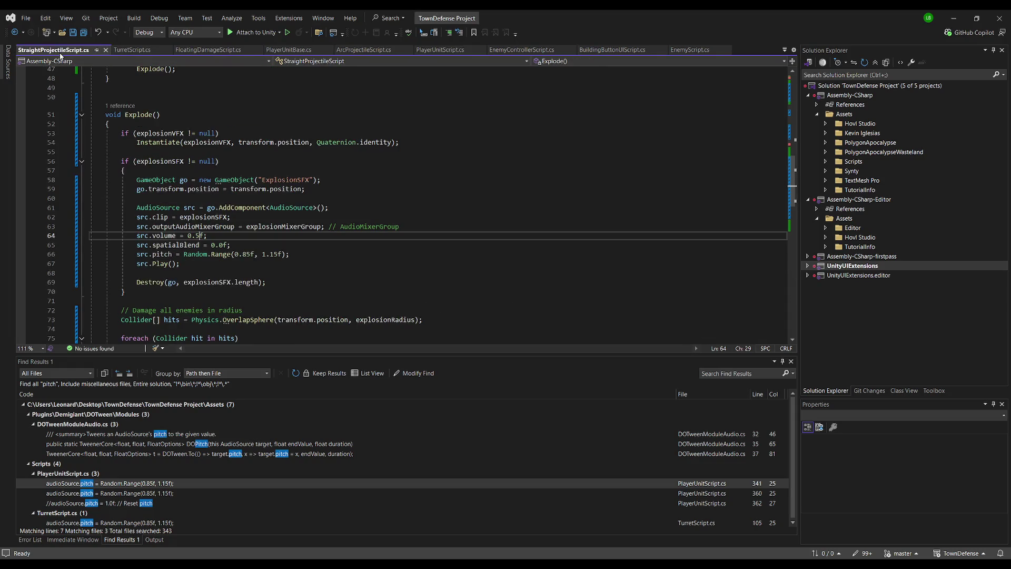
{"action": "scroll", "coordinate": [250, 127], "scroll_direction": "up", "scroll_amount": 9}
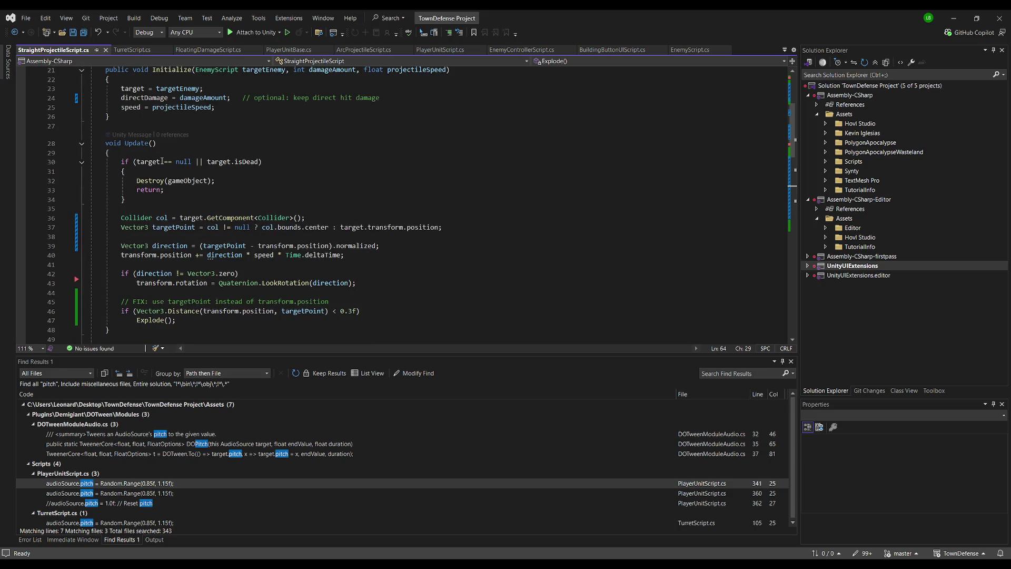
{"action": "double_click", "coordinate": [158, 189]}
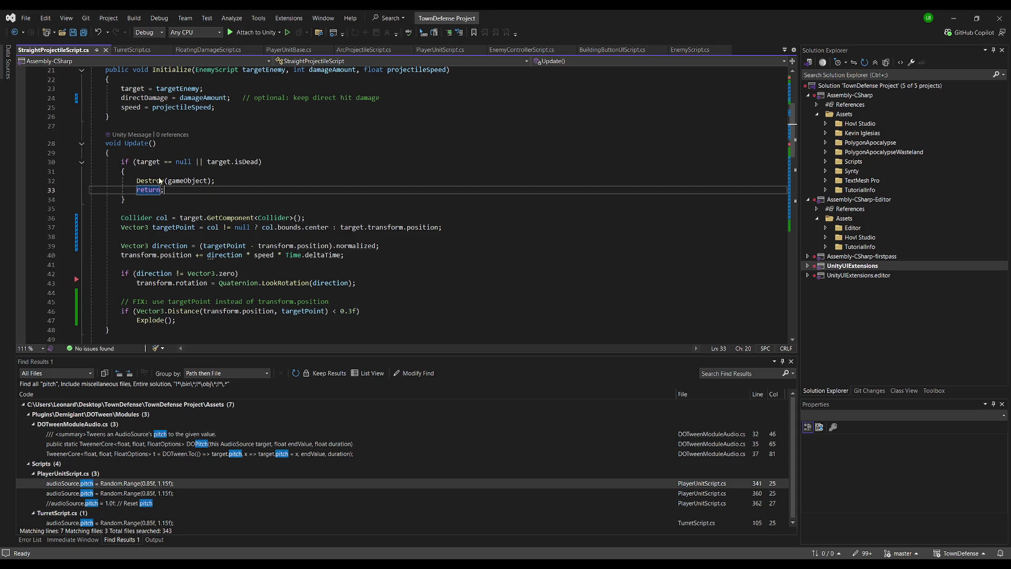
{"action": "left_click_drag", "start_coordinate": [133, 199], "coordinate": [66, 162]}
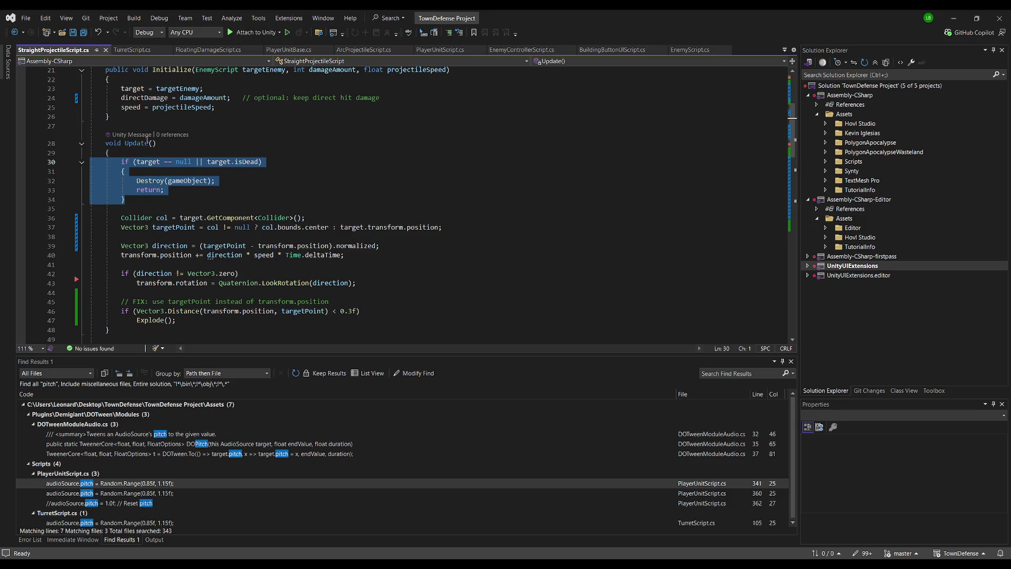
{"action": "left_click", "coordinate": [448, 32]}
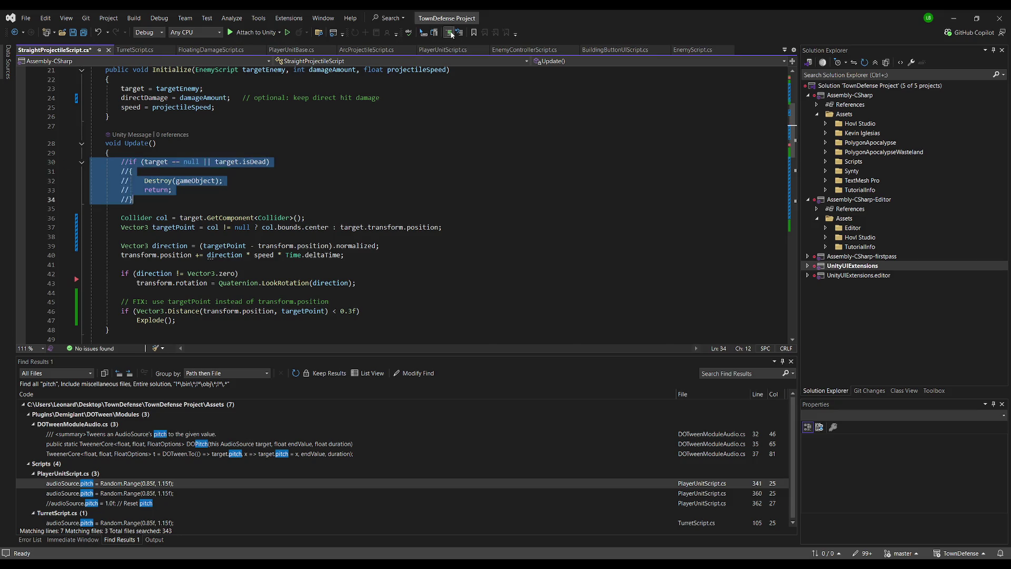
{"action": "left_click", "coordinate": [244, 171]}
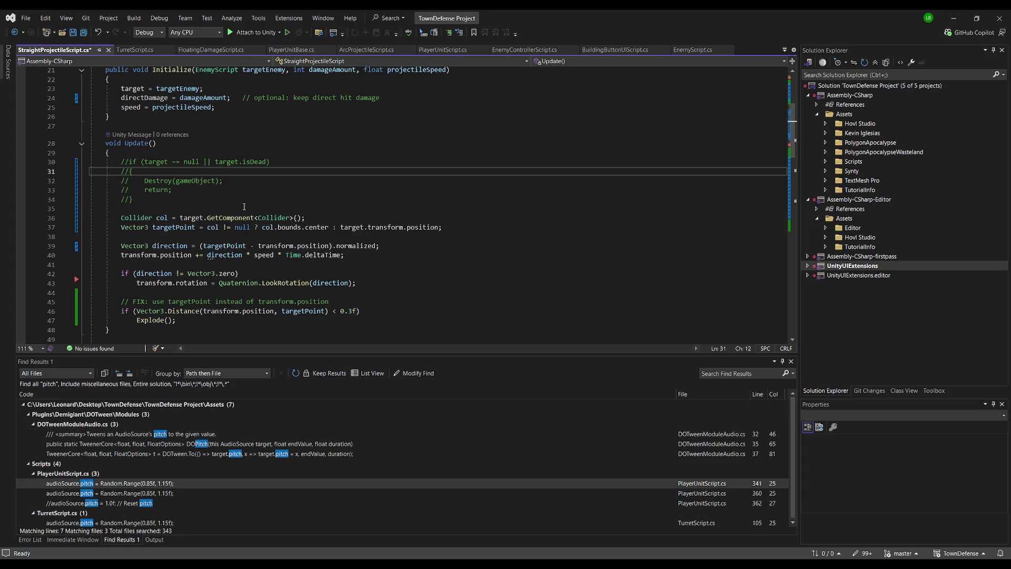
{"action": "left_click", "coordinate": [383, 164]}
{"action": "key", "text": "ctrl+s"}
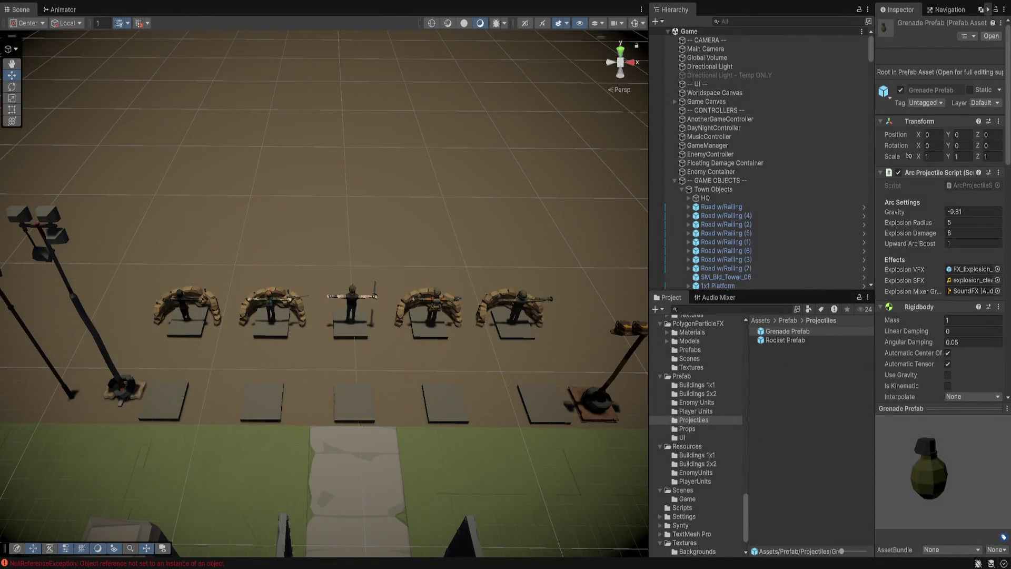
Select the SM_Env_Dirt_Flat_02 ground tile and frame it in the scene
{"action": "left_click", "coordinate": [350, 110]}
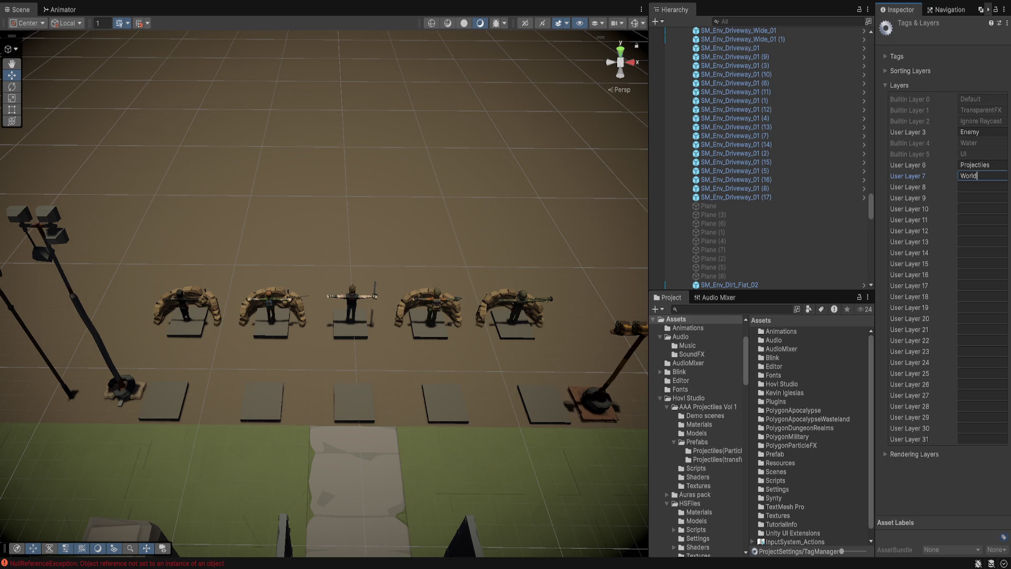
{"action": "double_click", "coordinate": [730, 284]}
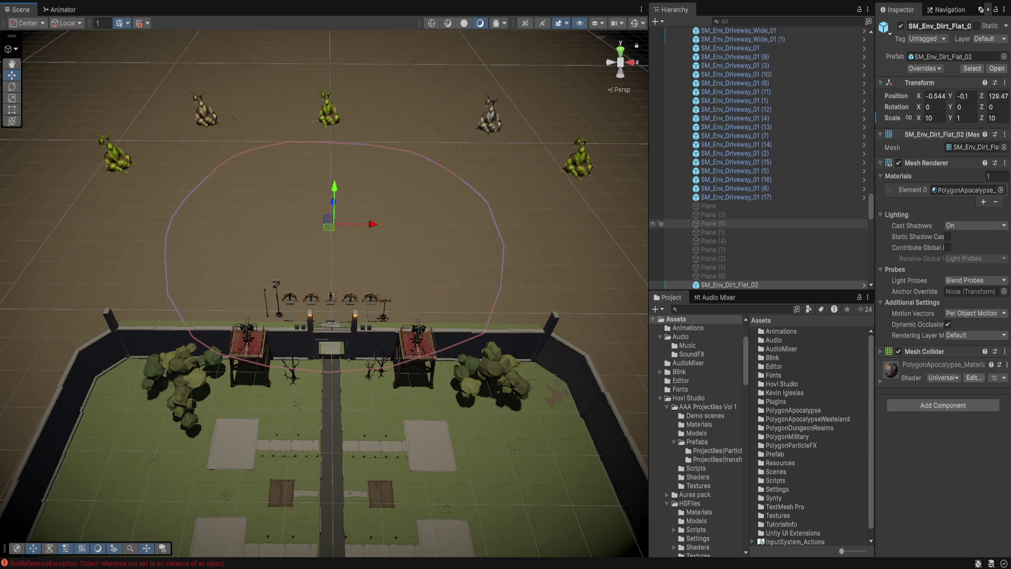
Filter the Hierarchy for the dirt tiles and put all 35 on the World layer
{"action": "left_click", "coordinate": [734, 309]}
{"action": "type", "text": "v)d"}
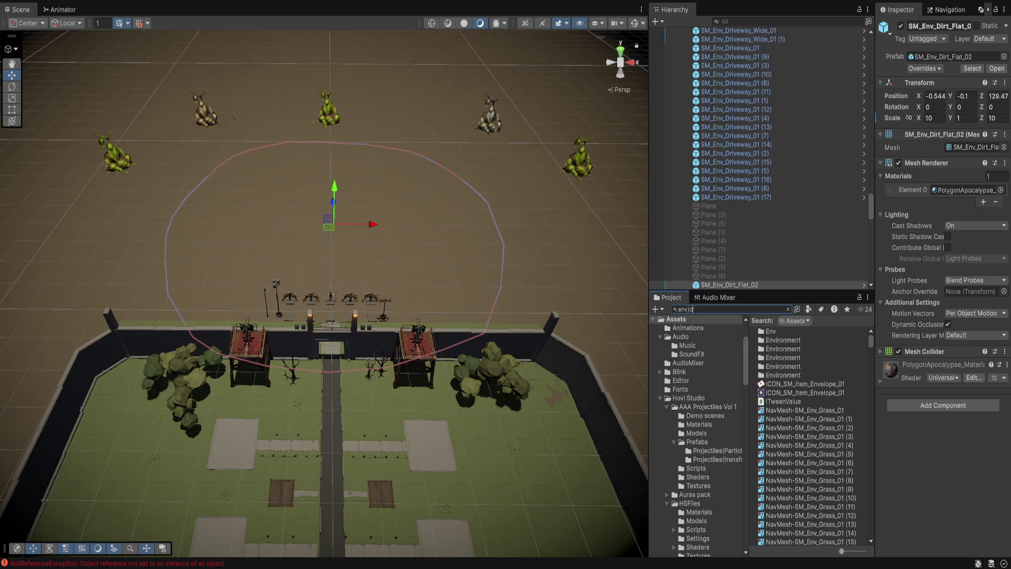
{"action": "key", "text": "BackSpace"}
{"action": "key", "text": "BackSpace"}
{"action": "key", "text": "BackSpace"}
{"action": "type", "text": "_dirt"}
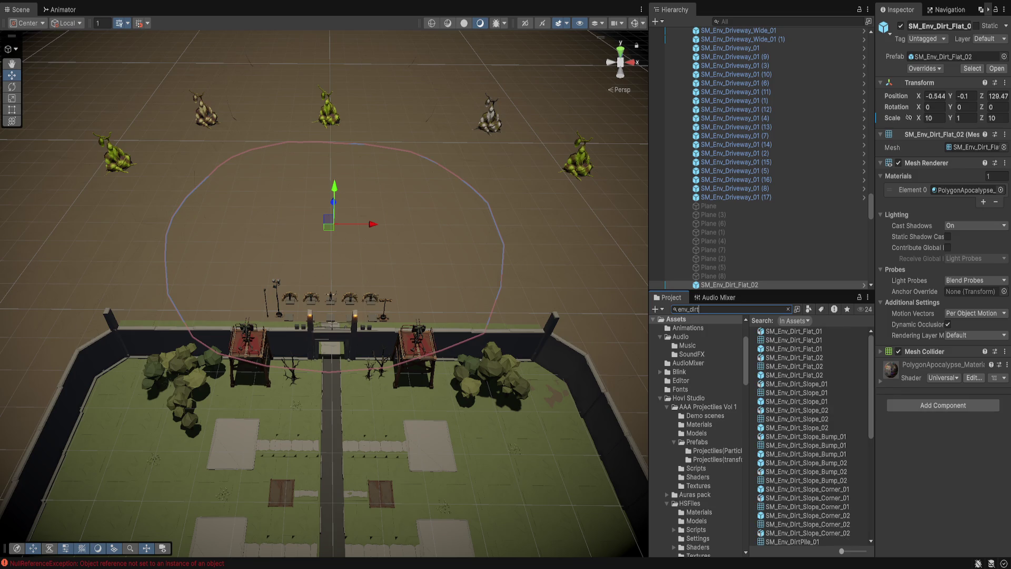
{"action": "left_click", "coordinate": [764, 21]}
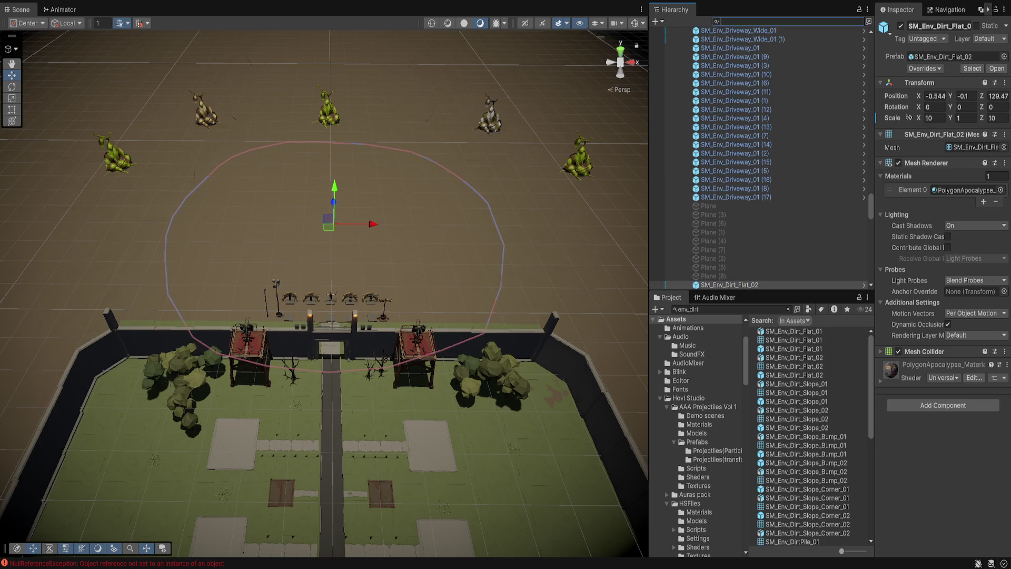
{"action": "type", "text": "dirt"}
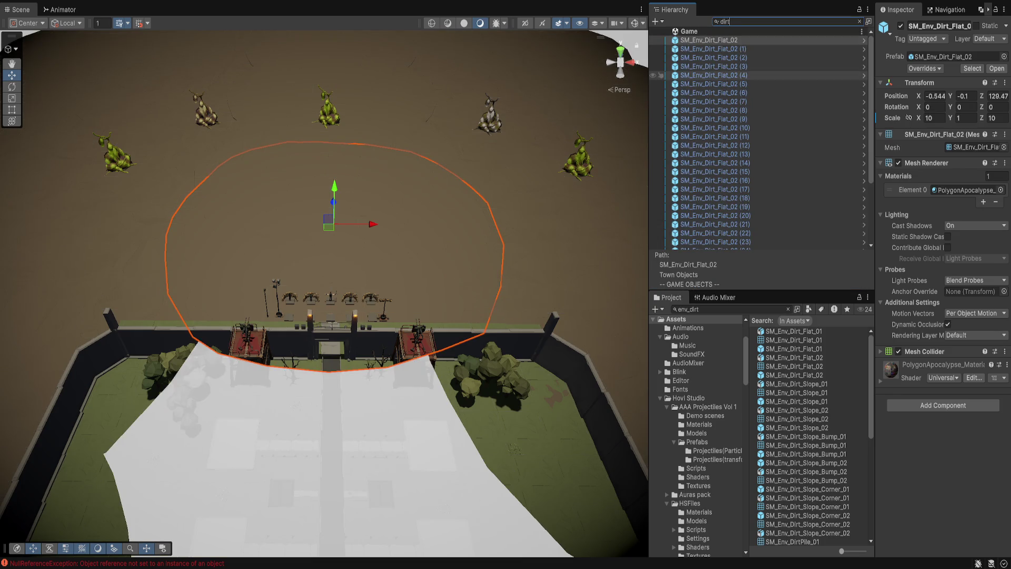
{"action": "scroll", "coordinate": [737, 88], "scroll_direction": "down", "scroll_amount": 3}
{"action": "left_click", "coordinate": [716, 245], "text": "shift"}
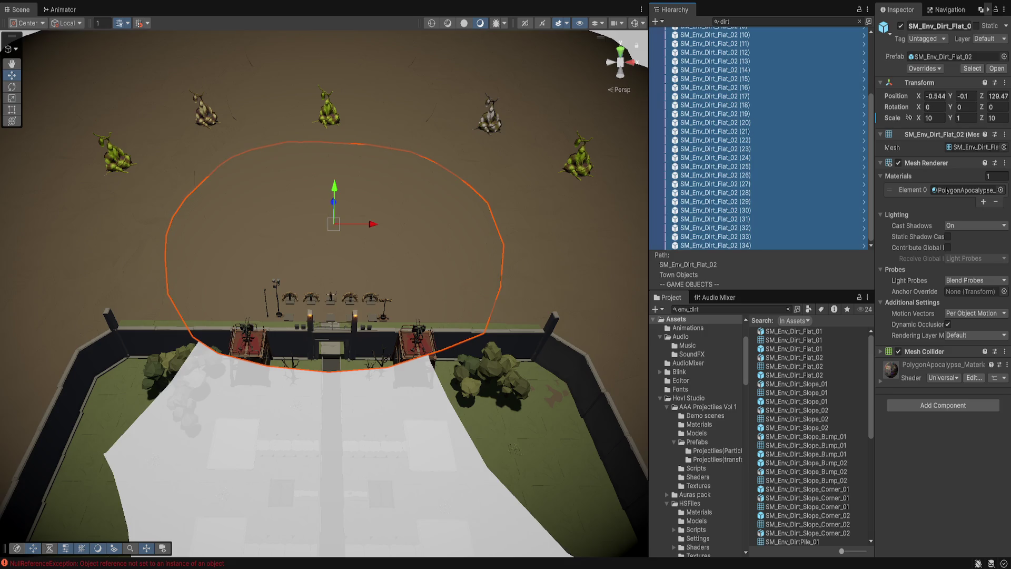
{"action": "left_click", "coordinate": [989, 39]}
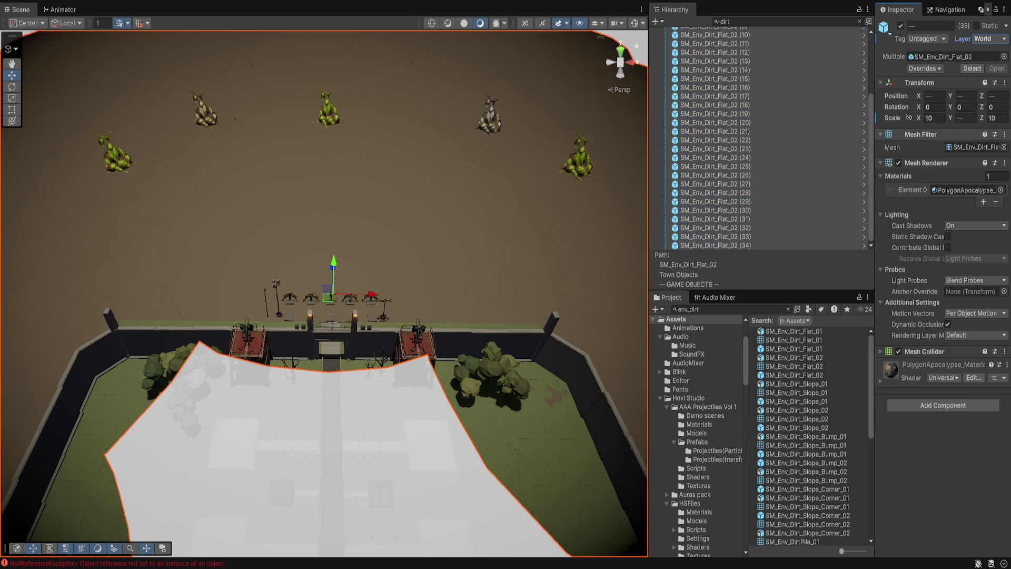
Select the blob wall, undo that selection, and pick the left sandbag wall before returning to Visual Studio
{"action": "left_click", "coordinate": [489, 113]}
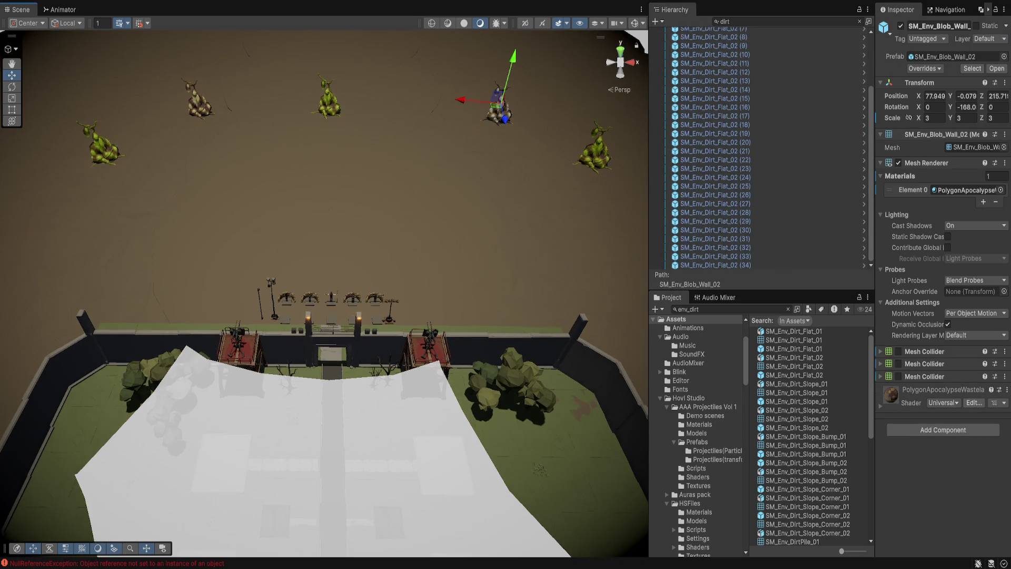
{"action": "key", "text": "ctrl+z"}
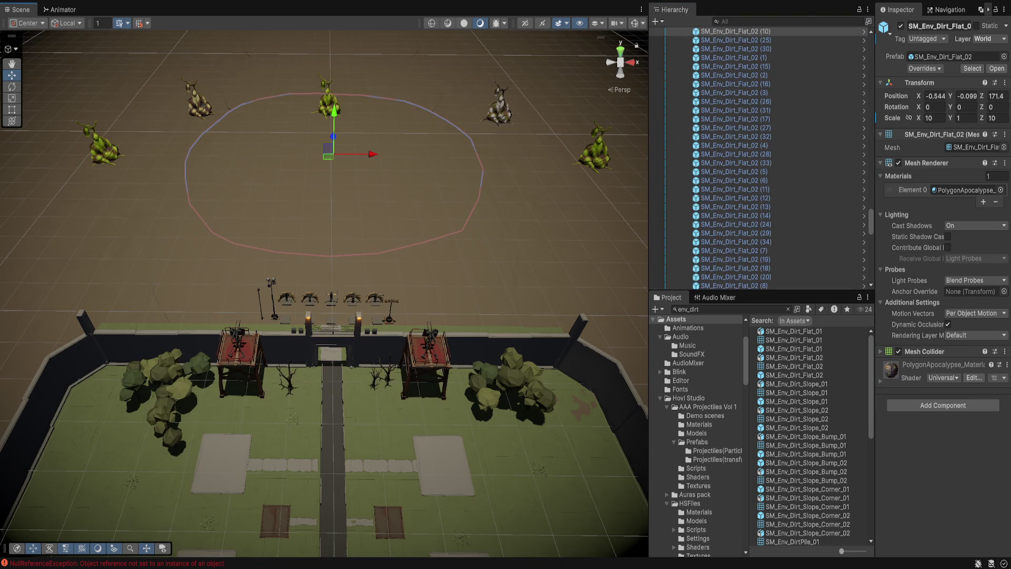
{"action": "scroll", "coordinate": [324, 295], "scroll_direction": "up", "scroll_amount": 5}
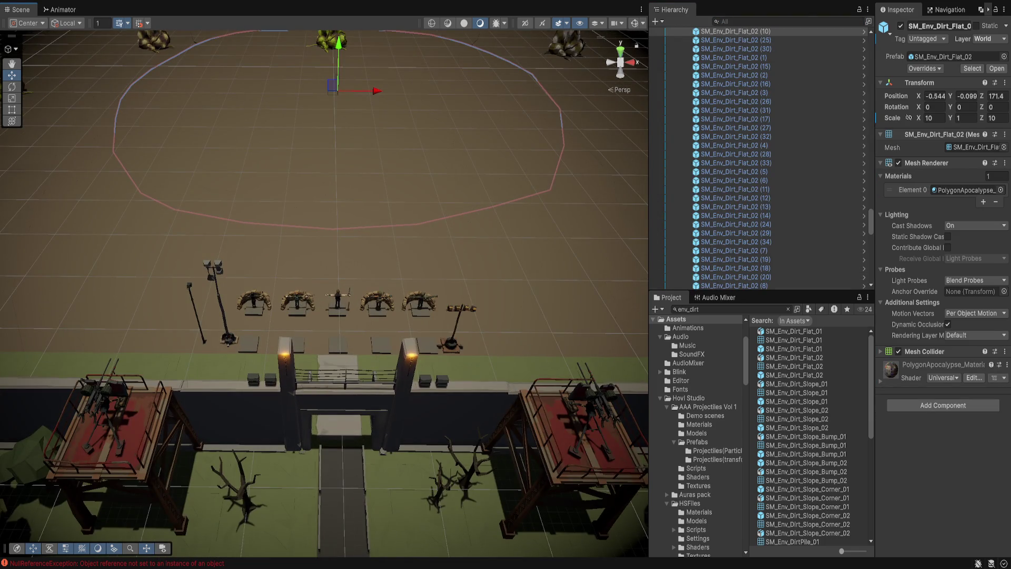
{"action": "left_click", "coordinate": [255, 299]}
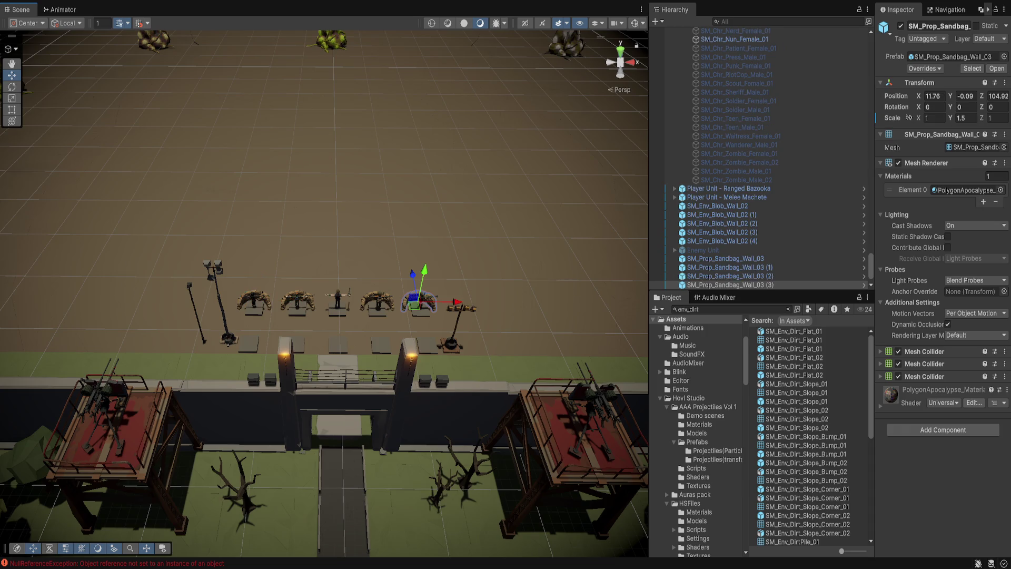
{"action": "scroll", "coordinate": [340, 293], "scroll_direction": "up", "scroll_amount": 3}
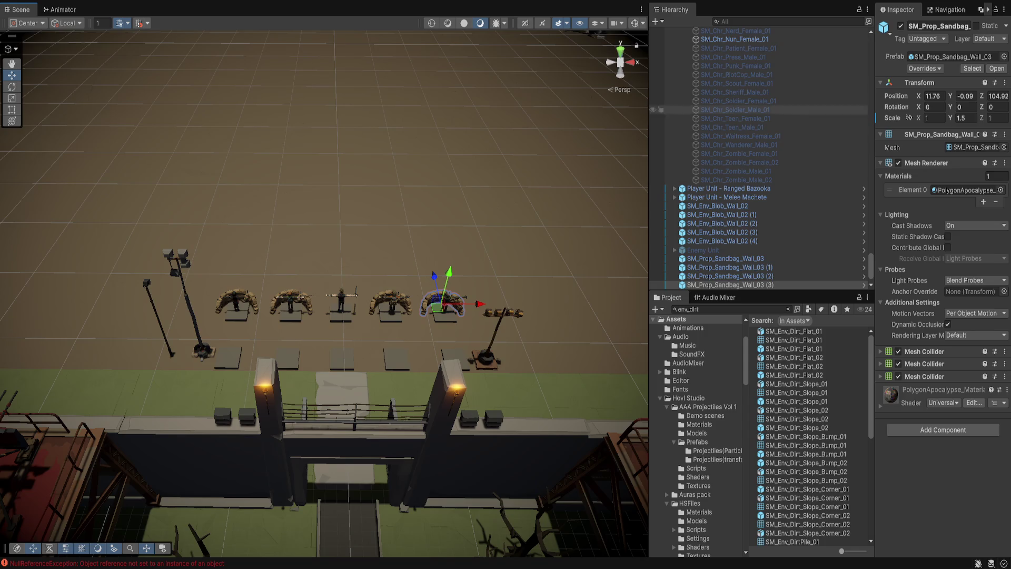
{"action": "key", "text": "alt+Tab"}
{"action": "scroll", "coordinate": [400, 205], "scroll_direction": "up", "scroll_amount": 7}
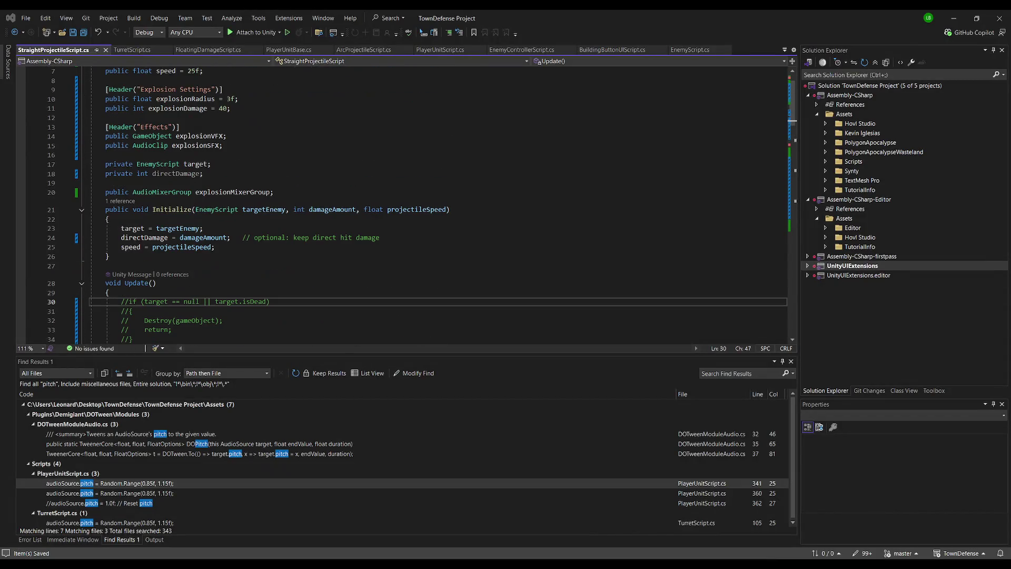
Inspect the projectile speed assignment in Initialize, then go back to Unity
{"action": "left_click", "coordinate": [203, 247]}
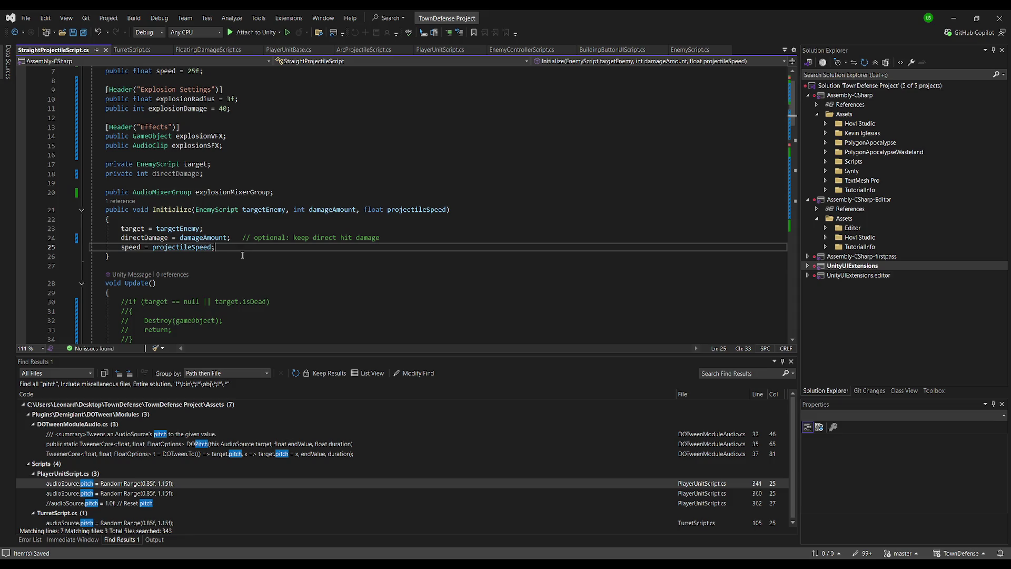
{"action": "key", "text": "alt+Tab"}
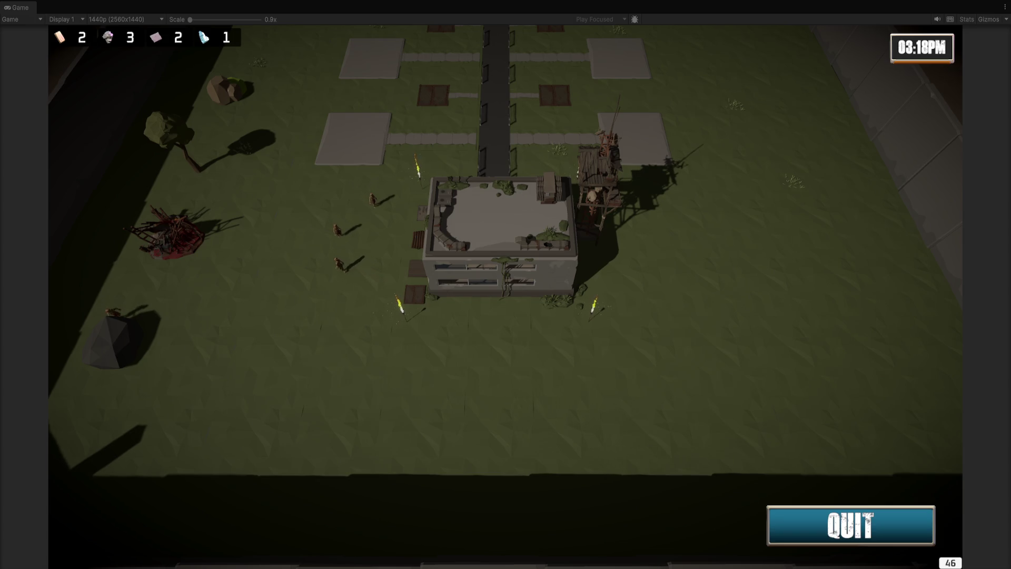
Pan the game camera across the map with W while the game runs
{"action": "key", "text": "w"}
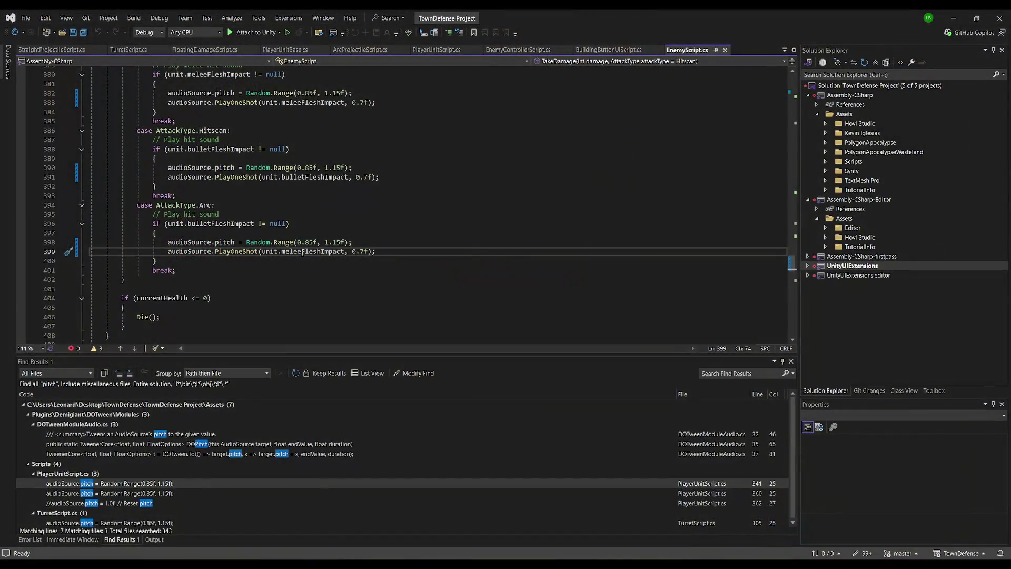
Replace meleeFleshImpact with bulletFleshImpact in the Arc attack sound call on line 399 of EnemyScript.cs
{"action": "double_click", "coordinate": [314, 251]}
{"action": "double_click", "coordinate": [221, 223]}
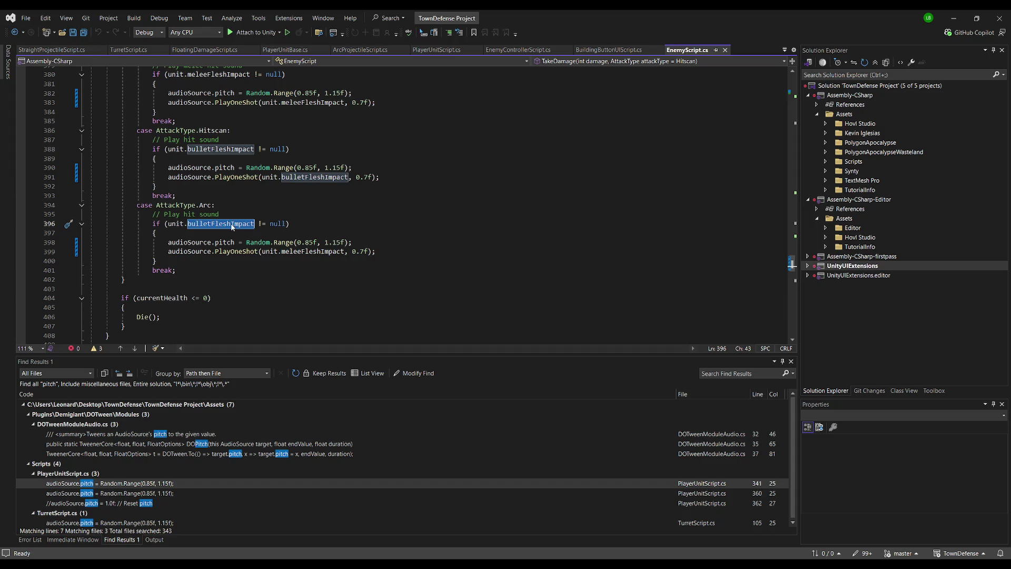
{"action": "left_click", "coordinate": [158, 195]}
{"action": "double_click", "coordinate": [216, 223]}
{"action": "key", "text": "ctrl+c"}
{"action": "left_click", "coordinate": [305, 251]}
{"action": "double_click", "coordinate": [305, 251]}
{"action": "key", "text": "ctrl+v"}
Save EnemyScript.cs and rerun the game in Unity's Play mode
{"action": "key", "text": "Up"}
{"action": "key", "text": "Up"}
{"action": "key", "text": "ctrl+s"}
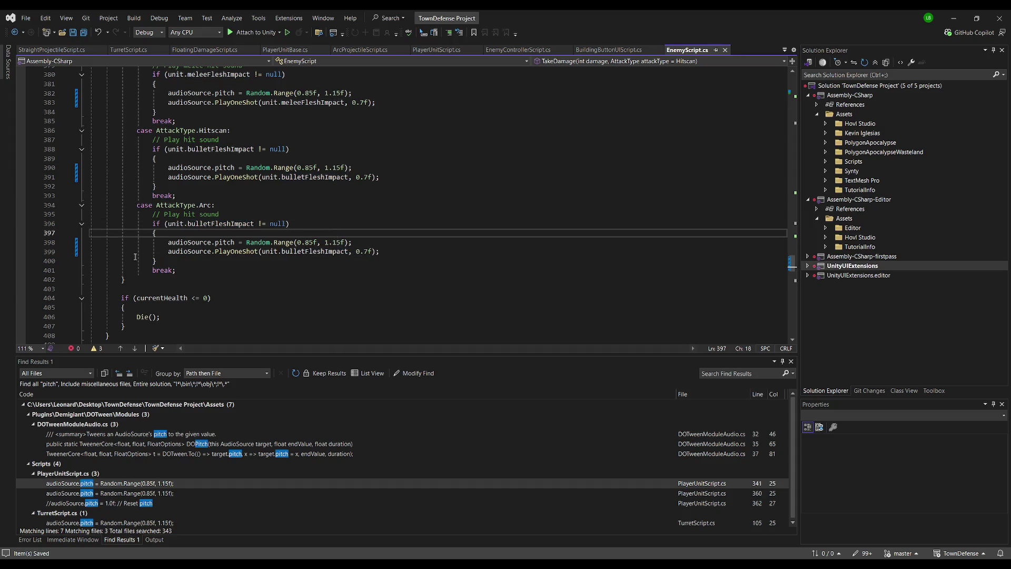
{"action": "key", "text": "alt+Tab"}
{"action": "key", "text": "ctrl+p"}
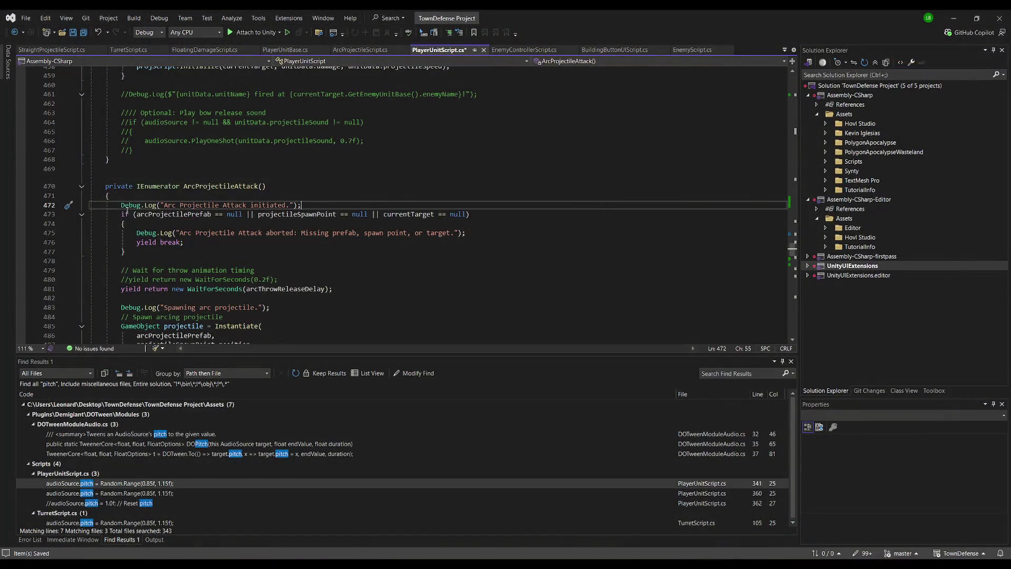
Comment out the Debug.Log calls on lines 472 and 483 of PlayerUnitScript.cs with //, then return to Unity
{"action": "left_click", "coordinate": [121, 205]}
{"action": "type", "text": "//"}
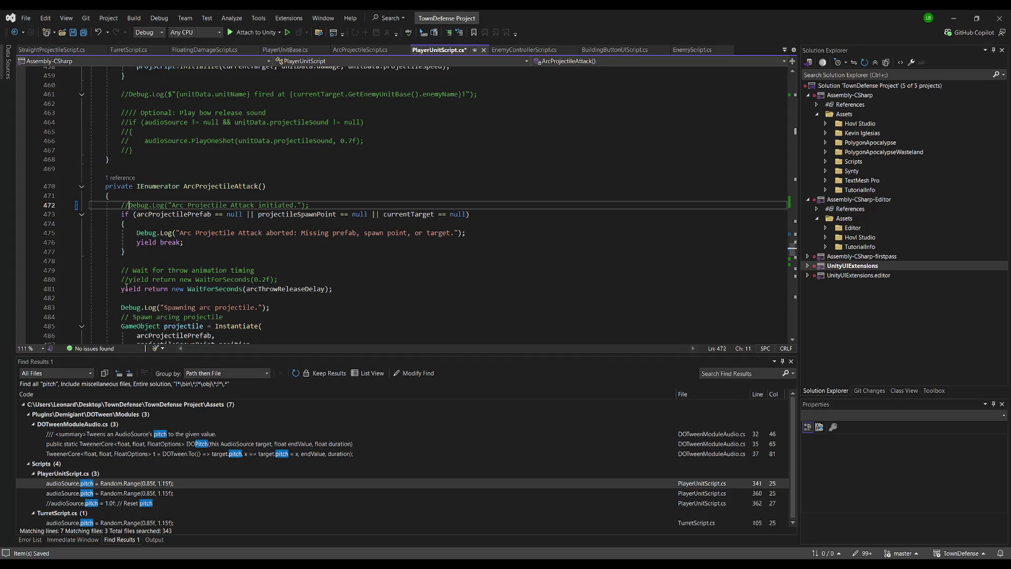
{"action": "left_click", "coordinate": [121, 307]}
{"action": "type", "text": "//"}
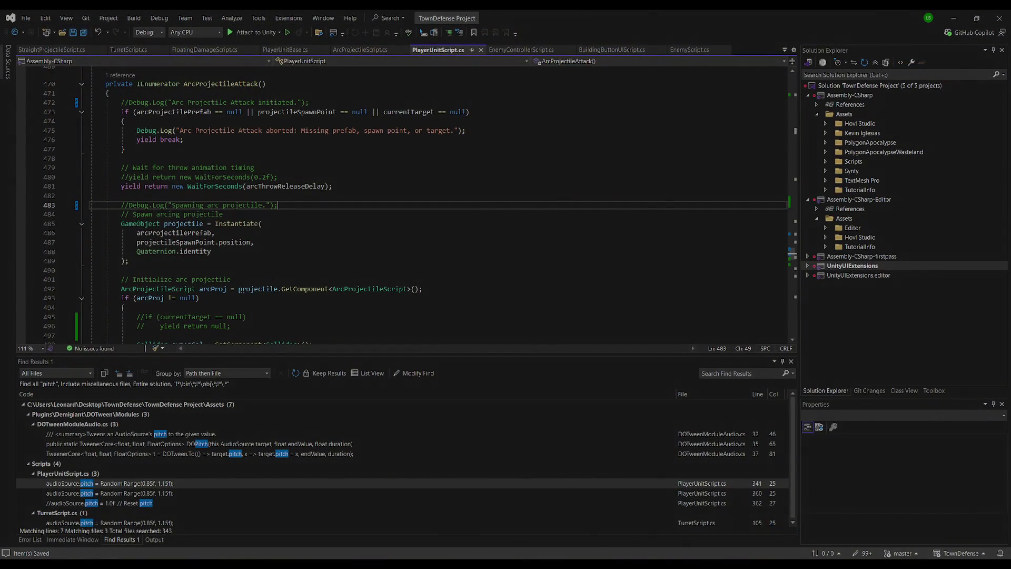
{"action": "key", "text": "alt+Tab"}
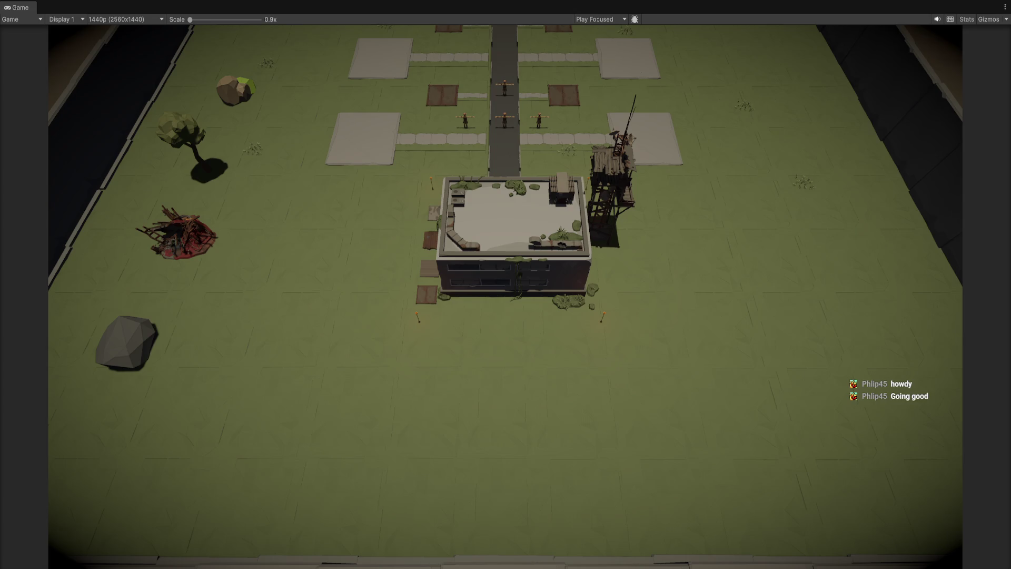
Exit Play mode with Ctrl+P to get back to the Enemy Animator graph
{"action": "key", "text": "ctrl+p"}
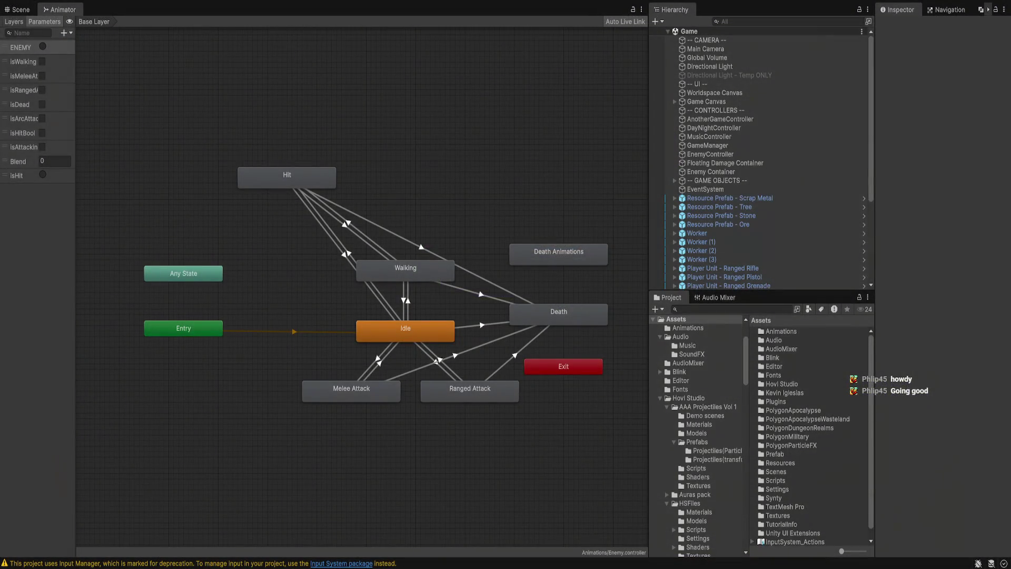
Enter Play mode again with Ctrl+P to restart the game
{"action": "key", "text": "ctrl+p"}
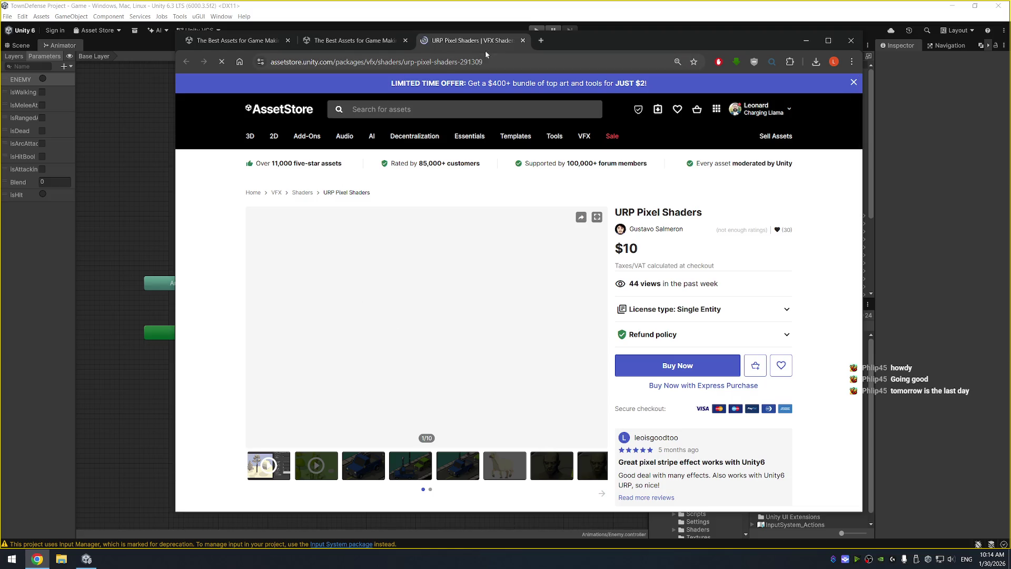
Browse the URP Pixel Shaders preview gallery, from the blue truck image to the zombie portrait
{"action": "mouse_move", "coordinate": [581, 40]}
{"action": "left_mouse_down"}
{"action": "mouse_move", "coordinate": [604, 30]}
{"action": "mouse_move", "coordinate": [591, 41]}
{"action": "left_mouse_up"}
{"action": "mouse_move", "coordinate": [503, 134]}
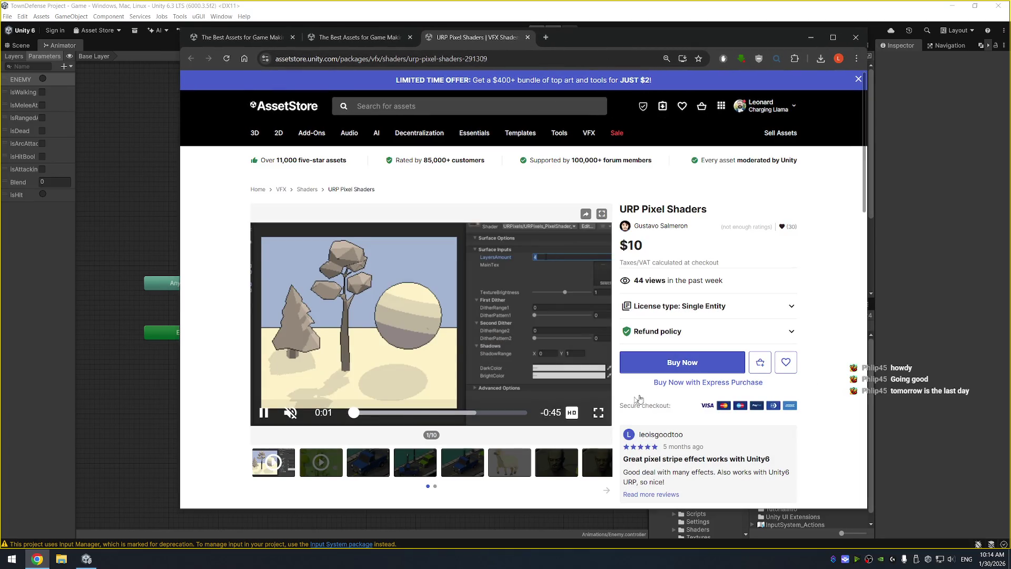
{"action": "left_click", "coordinate": [368, 471]}
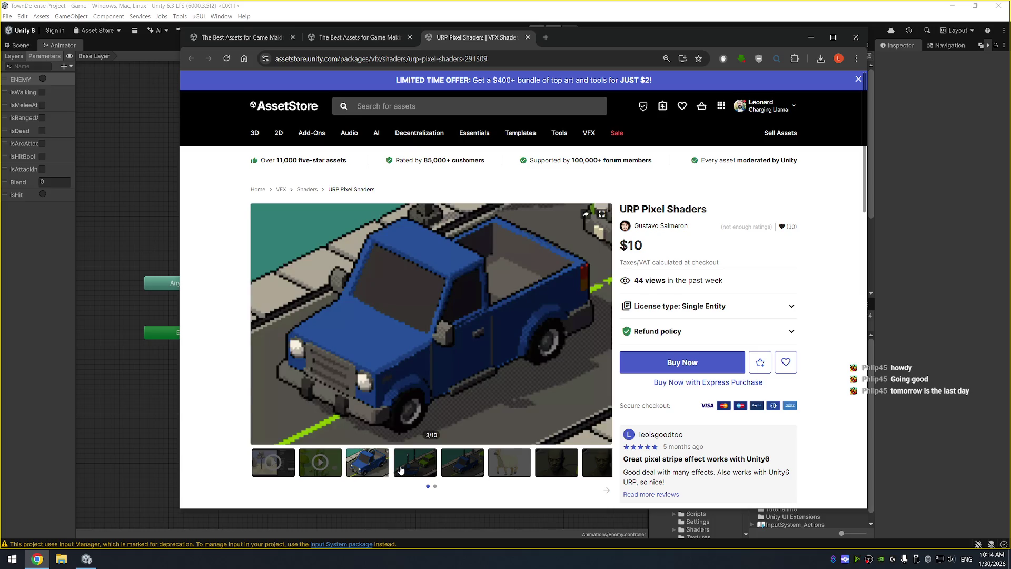
{"action": "left_click", "coordinate": [406, 470]}
{"action": "left_click", "coordinate": [463, 466]}
{"action": "left_click", "coordinate": [501, 467]}
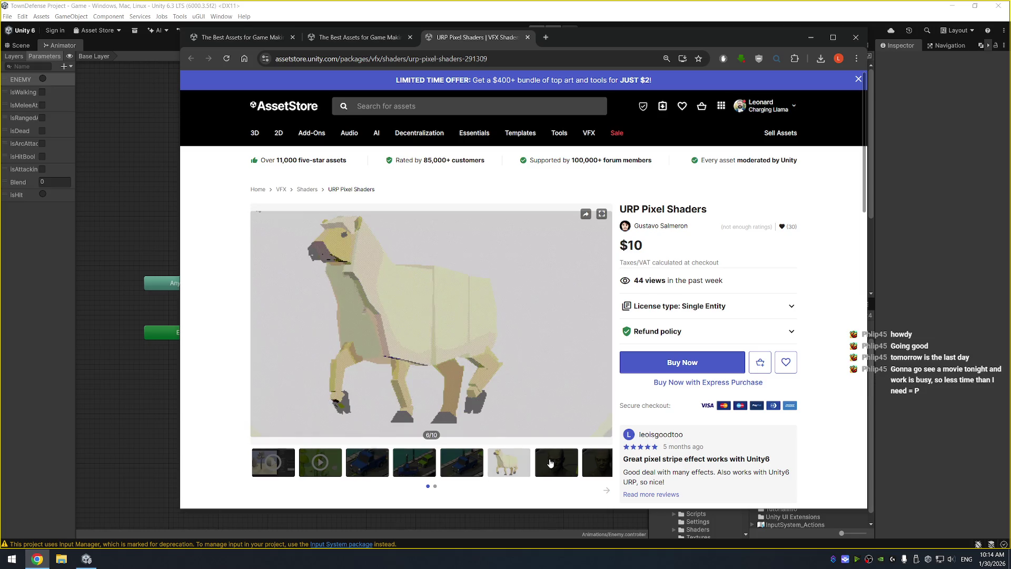
{"action": "left_click", "coordinate": [549, 462]}
{"action": "scroll", "coordinate": [589, 460], "scroll_direction": "down", "scroll_amount": 2}
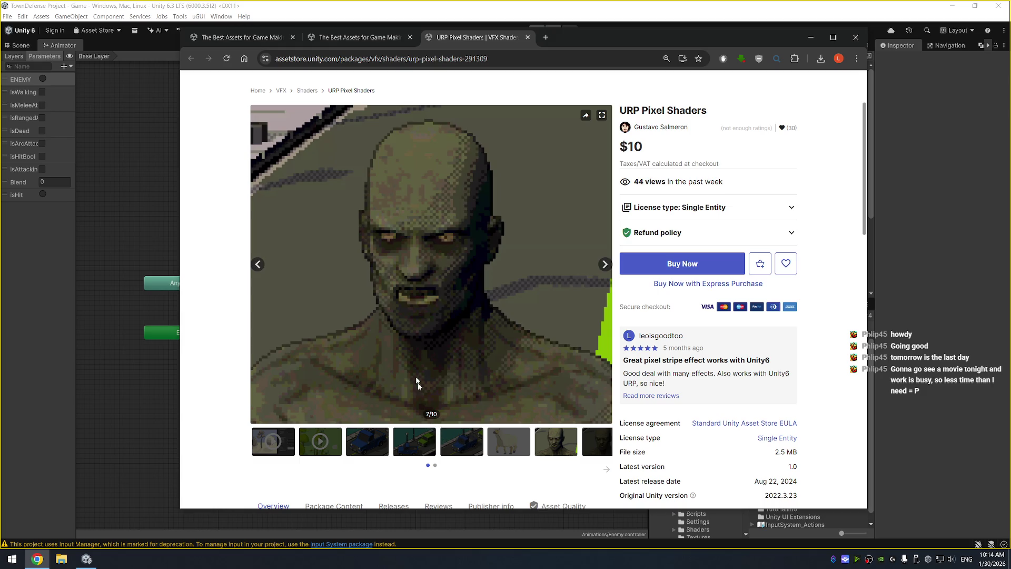
Open the Retro Pixel Art CRT Monitor Glitch FX Shader Pack from the search results in a new tab
{"action": "key", "text": "ctrl+shift+Tab"}
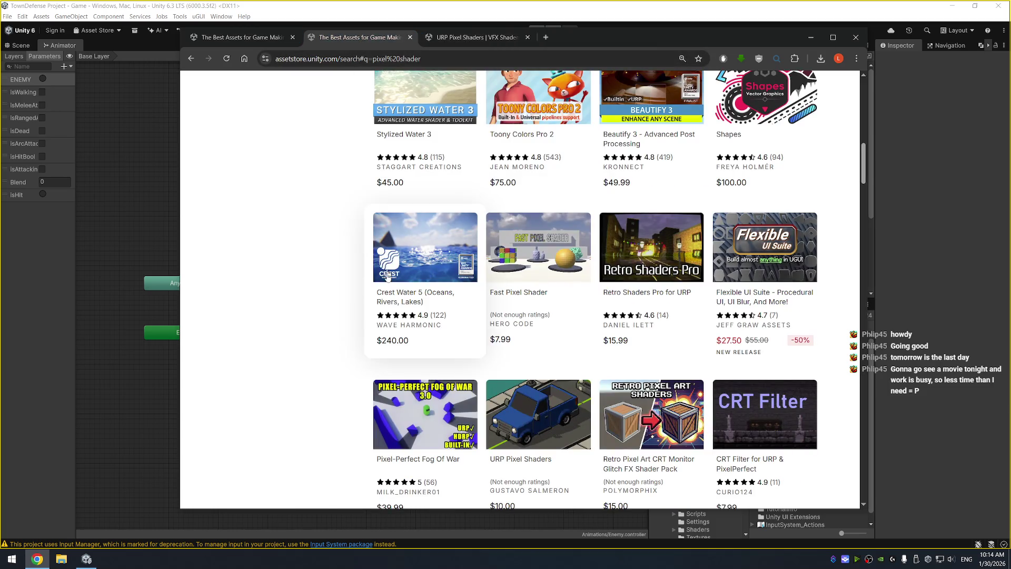
{"action": "scroll", "coordinate": [366, 322], "scroll_direction": "down", "scroll_amount": 3}
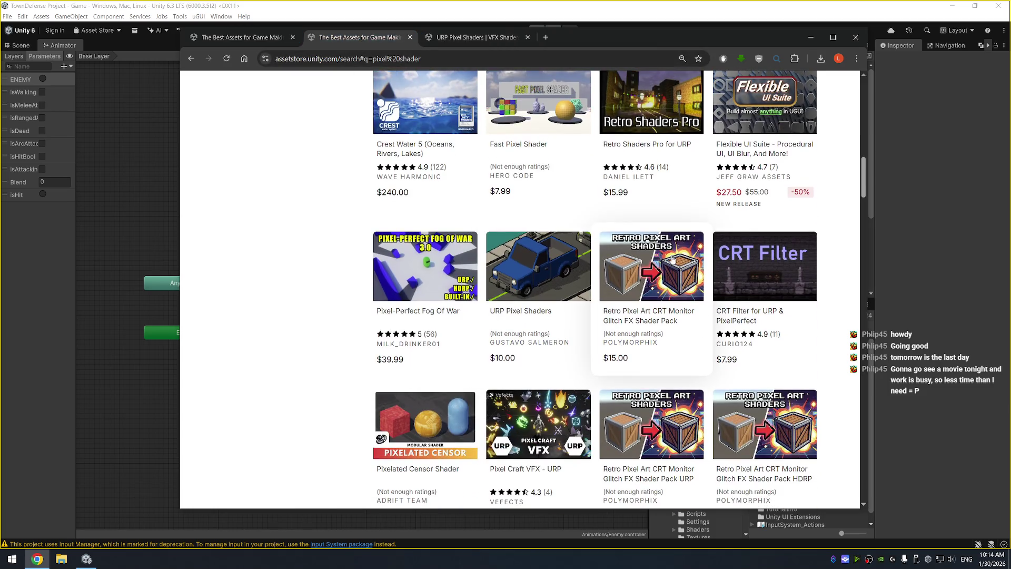
{"action": "right_click", "coordinate": [637, 264]}
{"action": "left_click", "coordinate": [661, 278]}
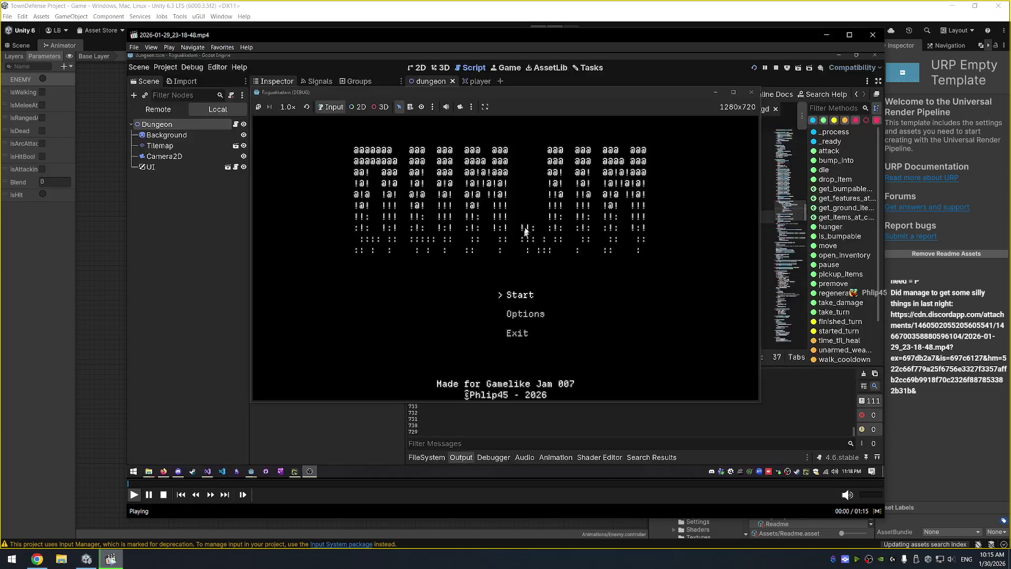
Pause the roguelike clip, make it fullscreen, and play to 00:09 where health drops to 20/22
{"action": "key", "text": "space"}
{"action": "double_click", "coordinate": [529, 201]}
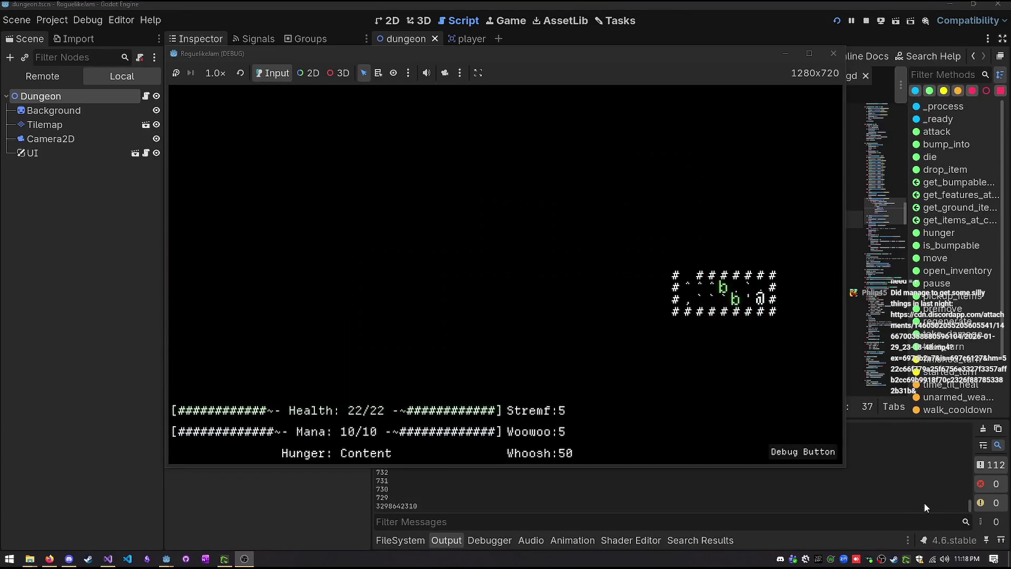
{"action": "key", "text": "Left"}
{"action": "key", "text": "Left"}
{"action": "key", "text": "Left"}
{"action": "key", "text": "Up"}
{"action": "key", "text": "Up"}
{"action": "key", "text": "Up"}
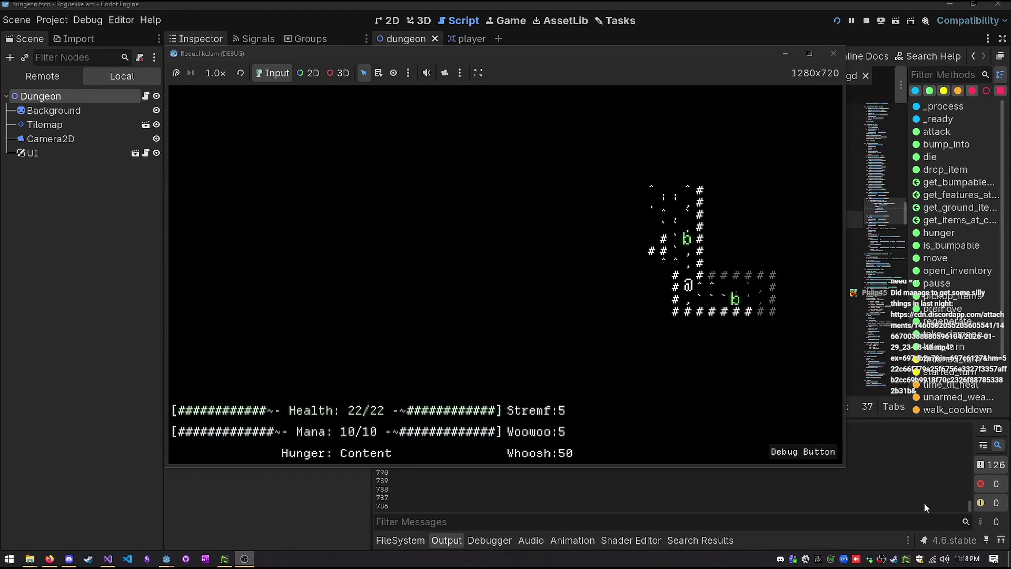
{"action": "key", "text": "Up"}
{"action": "key", "text": "Up"}
{"action": "key", "text": "Up"}
{"action": "key", "text": "Down"}
{"action": "key", "text": "Down"}
{"action": "key", "text": "Down"}
{"action": "key", "text": "Left"}
{"action": "key", "text": "Left"}
{"action": "key", "text": "Left"}
{"action": "key", "text": "Left"}
{"action": "key", "text": "Left"}
{"action": "key", "text": "Left"}
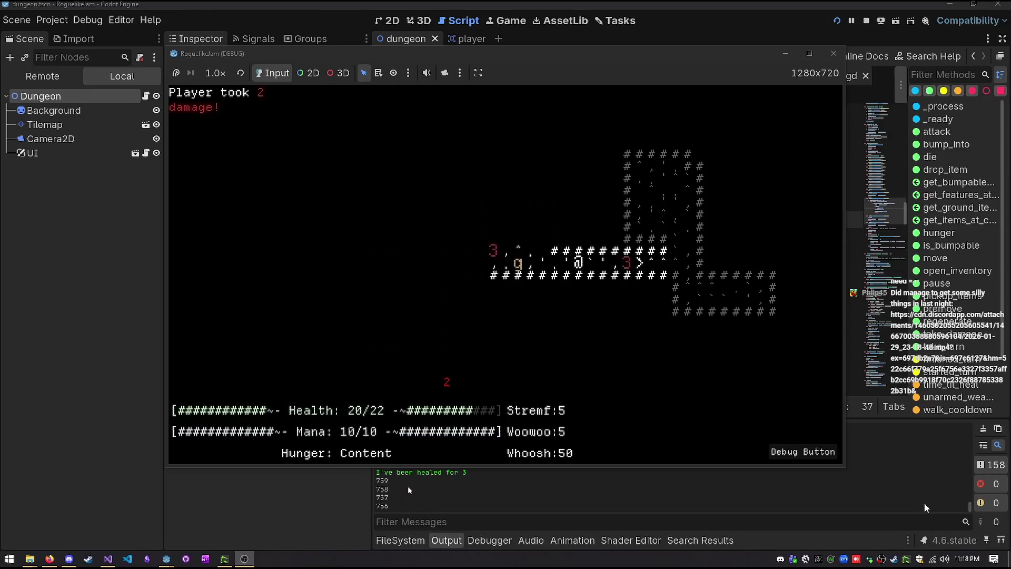
Rewind the clip to the moment with full 22/22 health and replay from there
{"action": "mouse_move", "coordinate": [357, 540]}
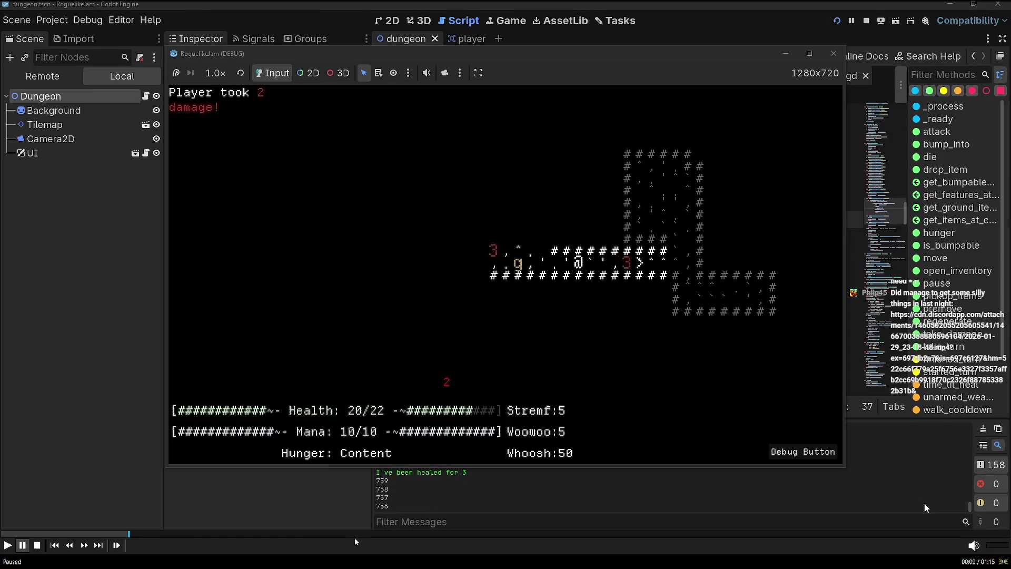
{"action": "left_click_drag", "start_coordinate": [114, 536], "coordinate": [54, 536]}
{"action": "key", "text": "space"}
{"action": "key", "text": "space"}
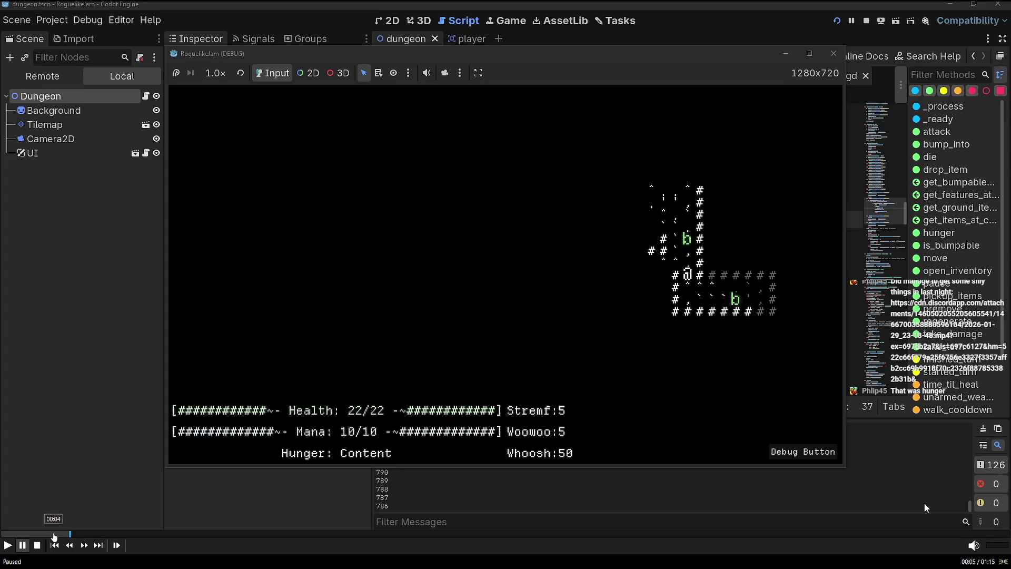
{"action": "key", "text": "Left"}
{"action": "key", "text": "space"}
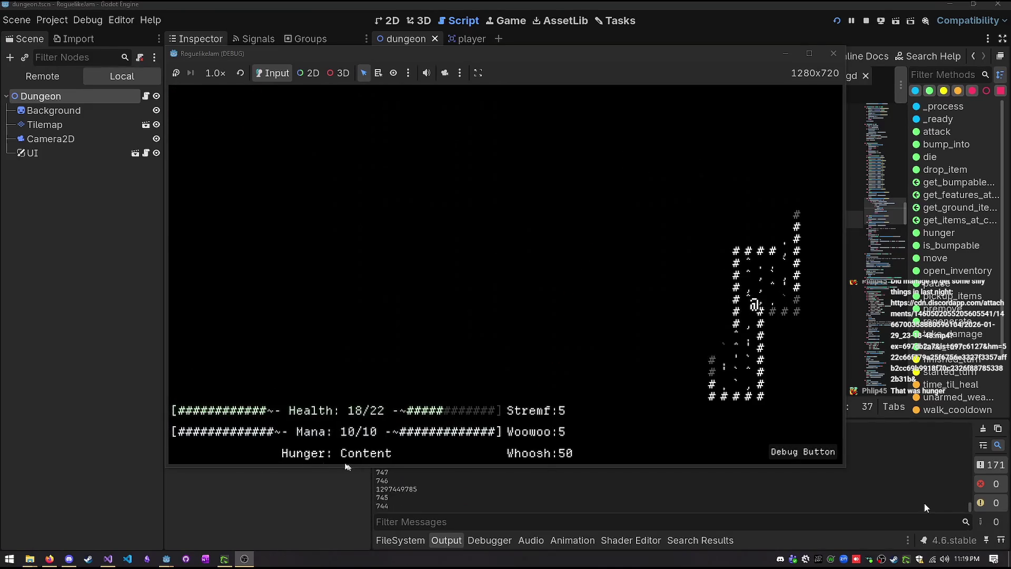
{"action": "left_click", "coordinate": [120, 534]}
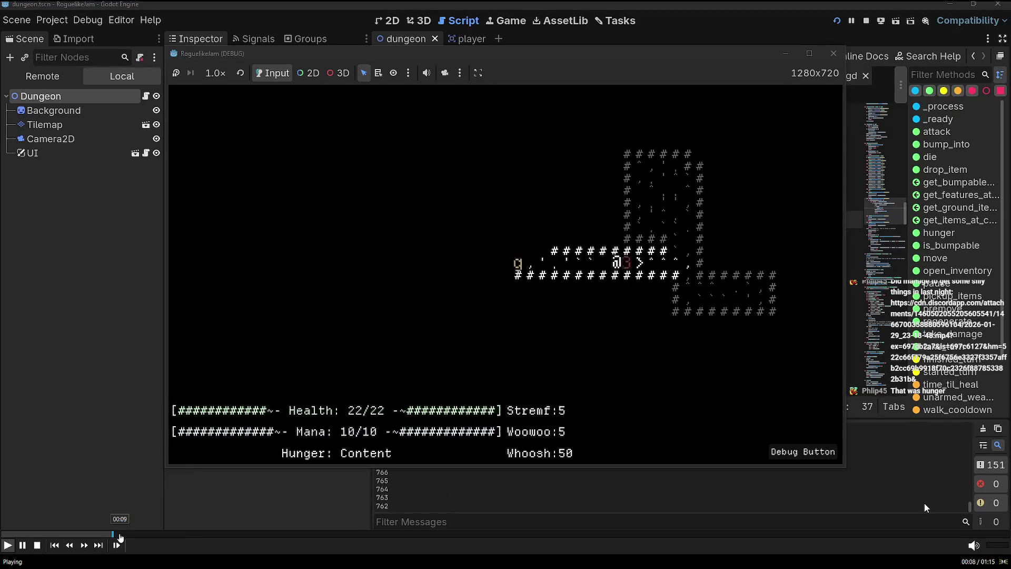
{"action": "left_click", "coordinate": [110, 535]}
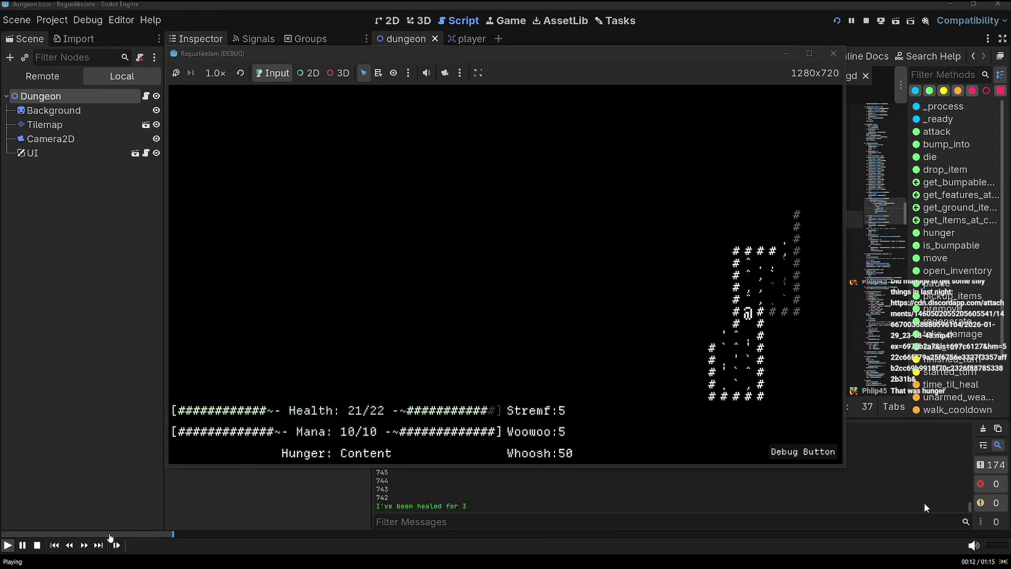
{"action": "left_click", "coordinate": [111, 534]}
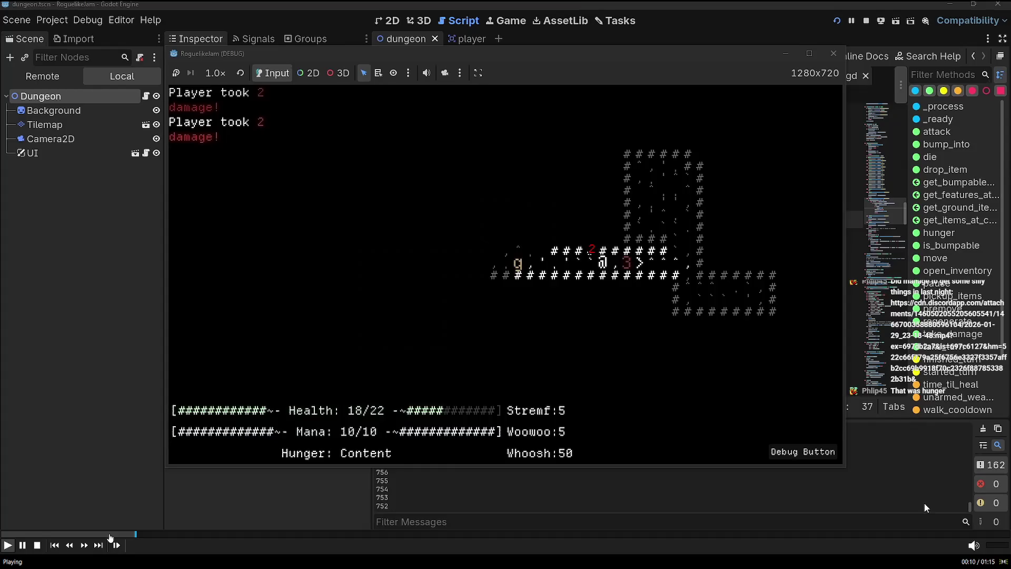
{"action": "left_click", "coordinate": [110, 535]}
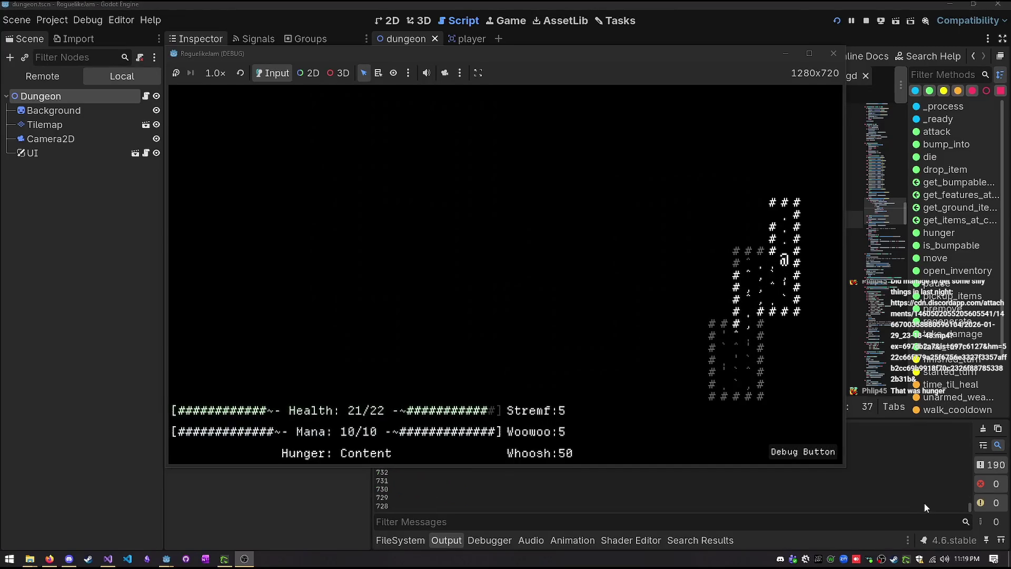
Explore west through the corridors, evade the Goblin, and take the > stairs down
{"action": "key", "text": "Up"}
{"action": "key", "text": "Up"}
{"action": "key", "text": "Left"}
{"action": "key", "text": "Left"}
{"action": "key", "text": "Left"}
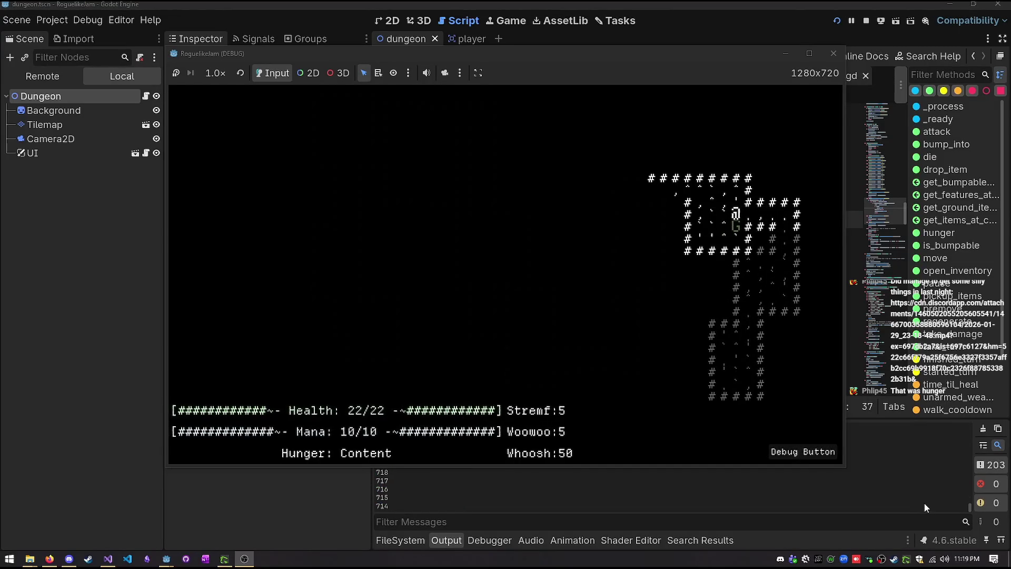
{"action": "key", "text": "Up"}
{"action": "key", "text": "Up"}
{"action": "key", "text": "Left"}
{"action": "key", "text": "Left"}
{"action": "key", "text": "Left"}
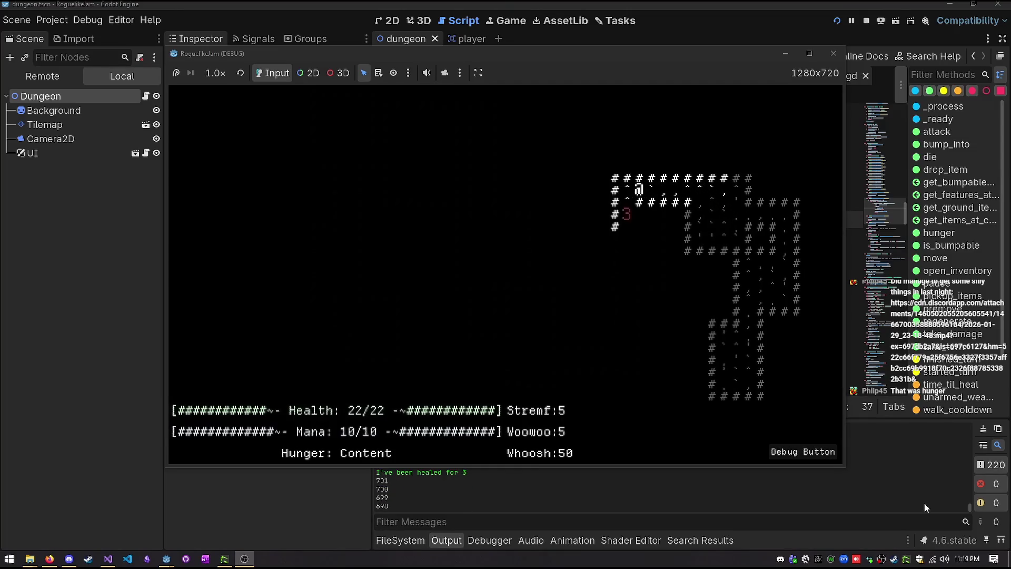
{"action": "key", "text": "Left"}
{"action": "key", "text": "Down"}
{"action": "key", "text": "Down"}
{"action": "key", "text": "Down"}
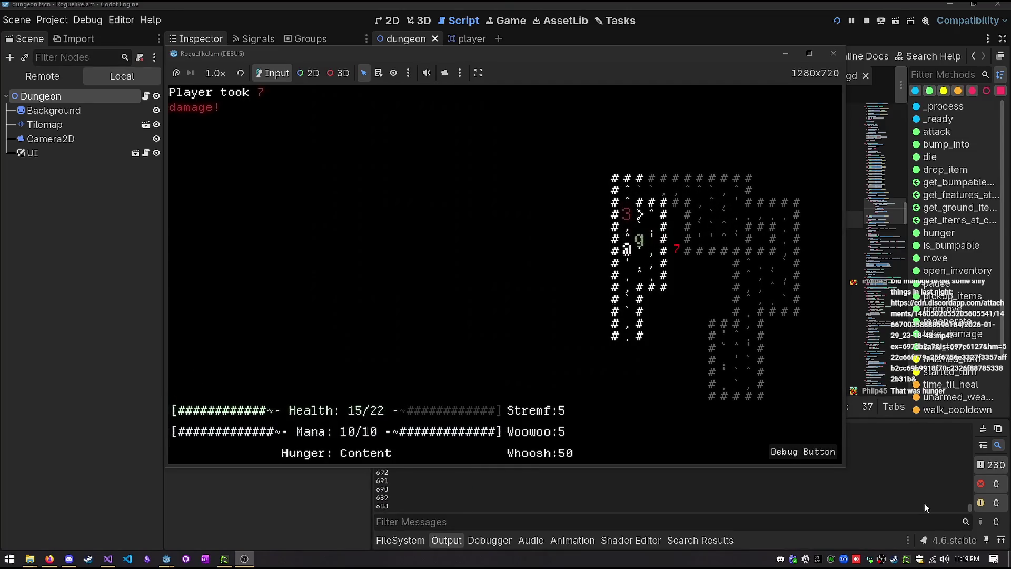
{"action": "key", "text": "Down"}
{"action": "key", "text": "Down"}
{"action": "key", "text": "Down"}
{"action": "key", "text": "Left"}
{"action": "key", "text": "Left"}
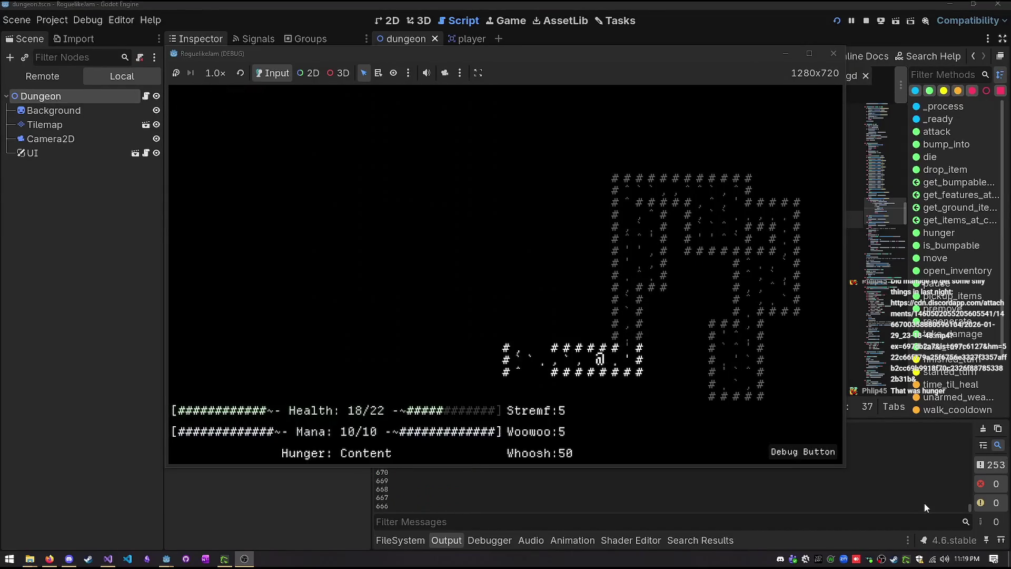
{"action": "key", "text": "Left"}
{"action": "key", "text": "Left"}
{"action": "key", "text": "Left"}
{"action": "key", "text": "Right"}
{"action": "key", "text": "Right"}
{"action": "key", "text": "Right"}
{"action": "key", "text": "Right"}
{"action": "key", "text": "Right"}
{"action": "key", "text": "Right"}
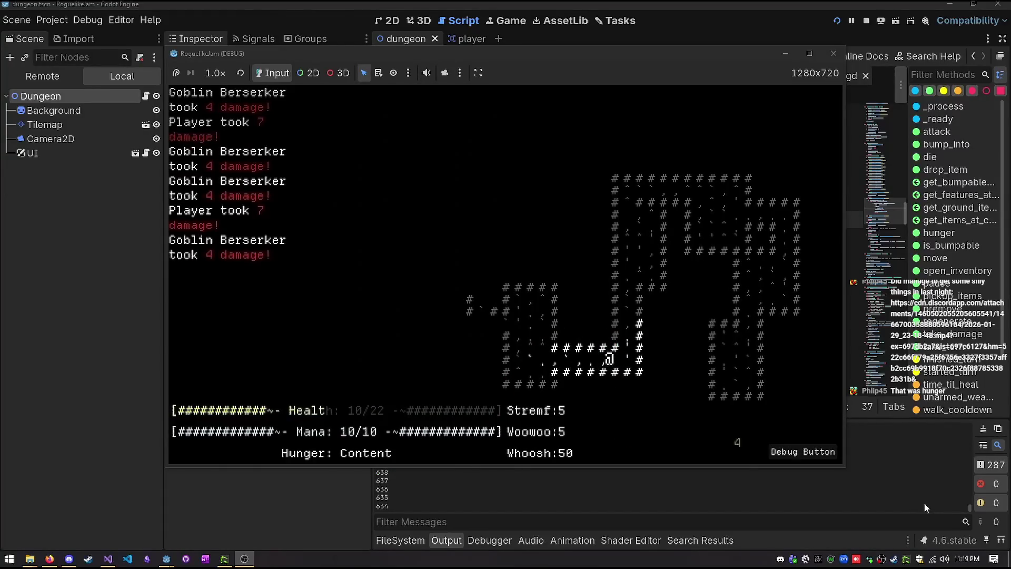
{"action": "key", "text": "Left"}
{"action": "key", "text": "Left"}
{"action": "key", "text": "Left"}
{"action": "key", "text": "Left"}
{"action": "key", "text": "Left"}
{"action": "key", "text": "Left"}
{"action": "key", "text": "Up"}
{"action": "key", "text": "Left"}
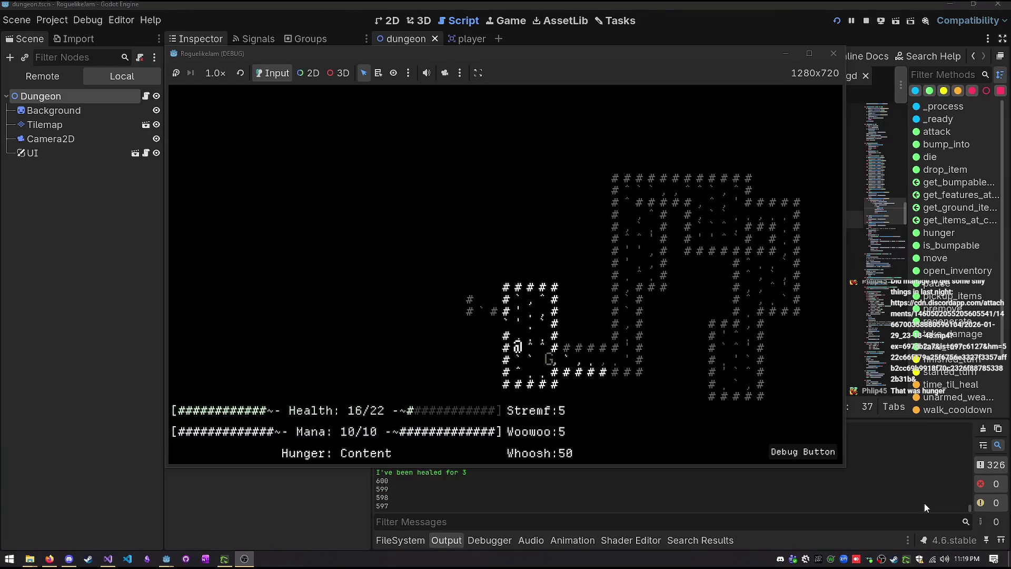
{"action": "key", "text": "Right"}
{"action": "key", "text": "Right"}
{"action": "key", "text": "Right"}
{"action": "key", "text": "Right"}
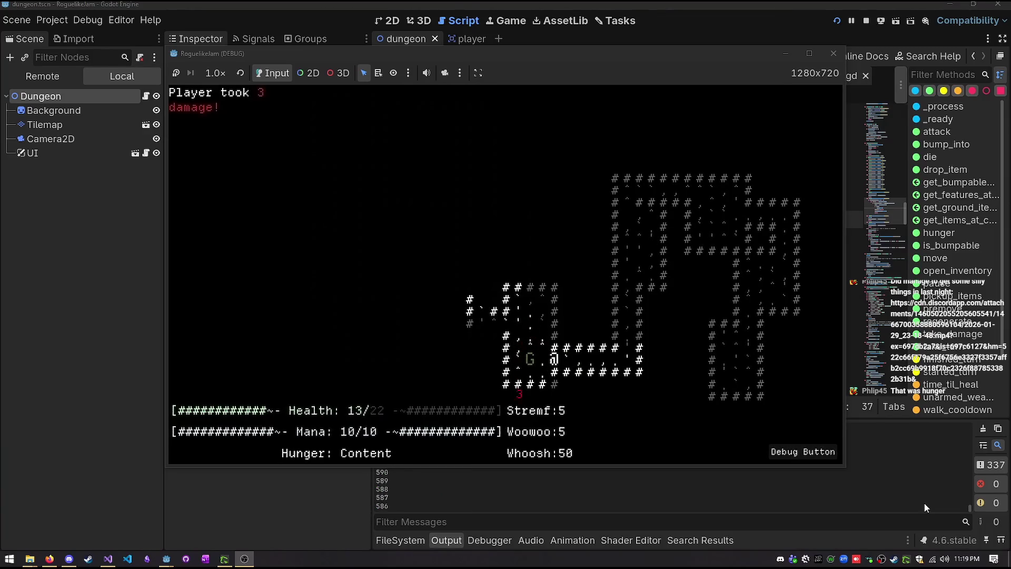
{"action": "key", "text": "Right"}
{"action": "key", "text": "Right"}
{"action": "key", "text": "Right"}
{"action": "key", "text": "Right"}
{"action": "key", "text": "Right"}
{"action": "key", "text": "Right"}
{"action": "key", "text": "Up"}
{"action": "key", "text": "Up"}
{"action": "key", "text": "Up"}
{"action": "key", "text": "Up"}
{"action": "key", "text": "Up"}
{"action": "key", "text": "Up"}
{"action": "key", "text": "Up"}
{"action": "key", "text": "Right"}
{"action": "key", "text": "Up"}
{"action": "key", "text": "Up"}
{"action": "key", "text": "Up"}
{"action": "key", "text": "greater"}
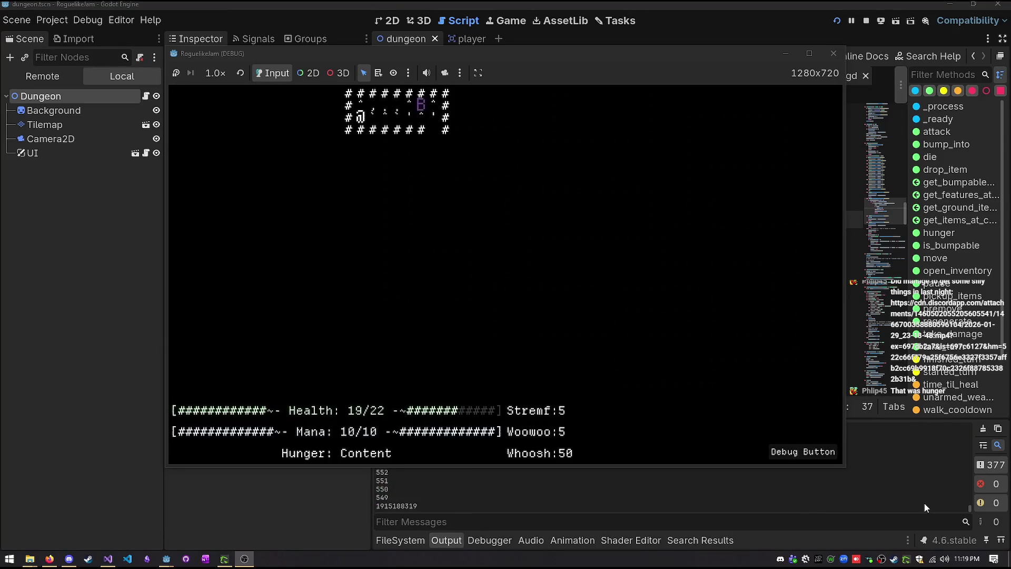
Explore the new level's rooms and corridors
{"action": "key", "text": "Right"}
{"action": "key", "text": "Right"}
{"action": "key", "text": "Right"}
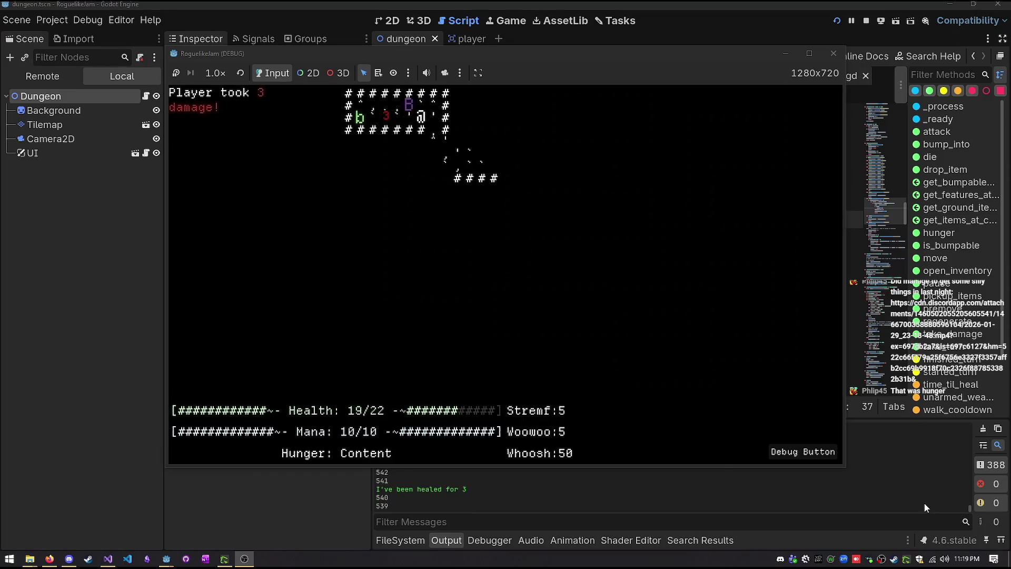
{"action": "key", "text": "Right"}
{"action": "key", "text": "Down"}
{"action": "key", "text": "Down"}
{"action": "key", "text": "Left"}
{"action": "key", "text": "Left"}
{"action": "key", "text": "Left"}
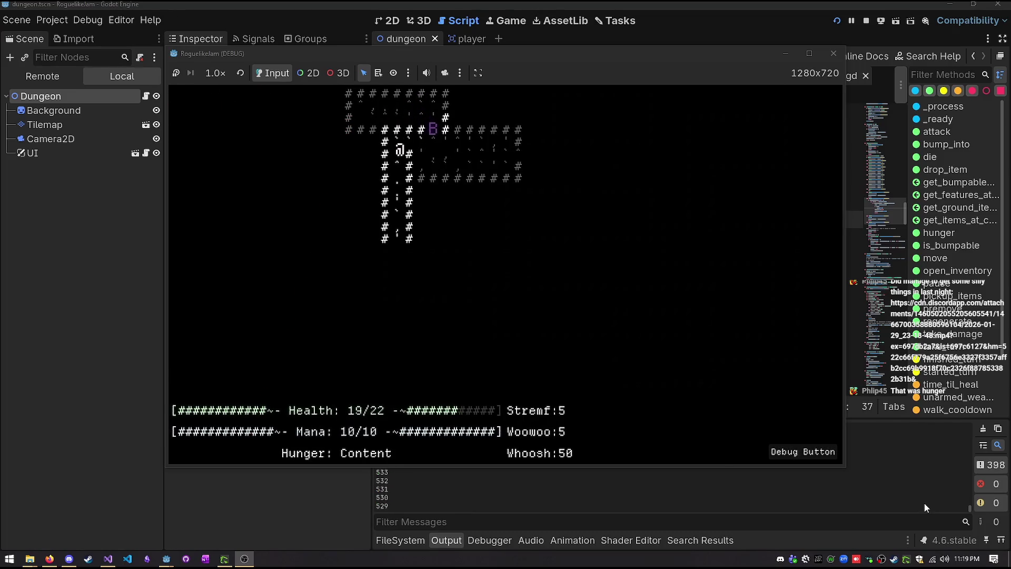
{"action": "key", "text": "Down"}
{"action": "key", "text": "Down"}
{"action": "key", "text": "Down"}
{"action": "key", "text": "Down"}
{"action": "key", "text": "Right"}
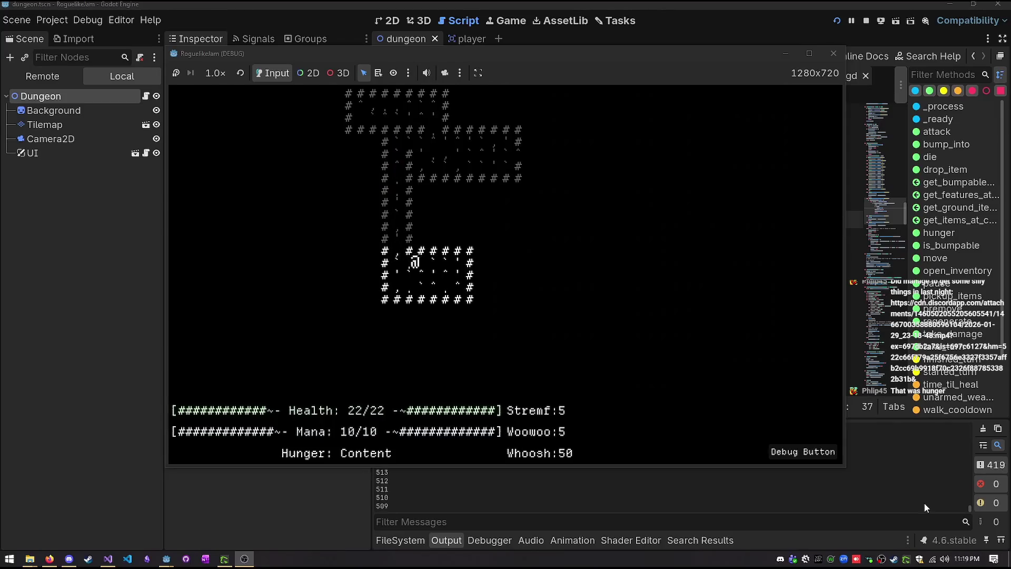
{"action": "key", "text": "Left"}
{"action": "key", "text": "Left"}
{"action": "key", "text": "Right"}
{"action": "key", "text": "Right"}
{"action": "key", "text": "Right"}
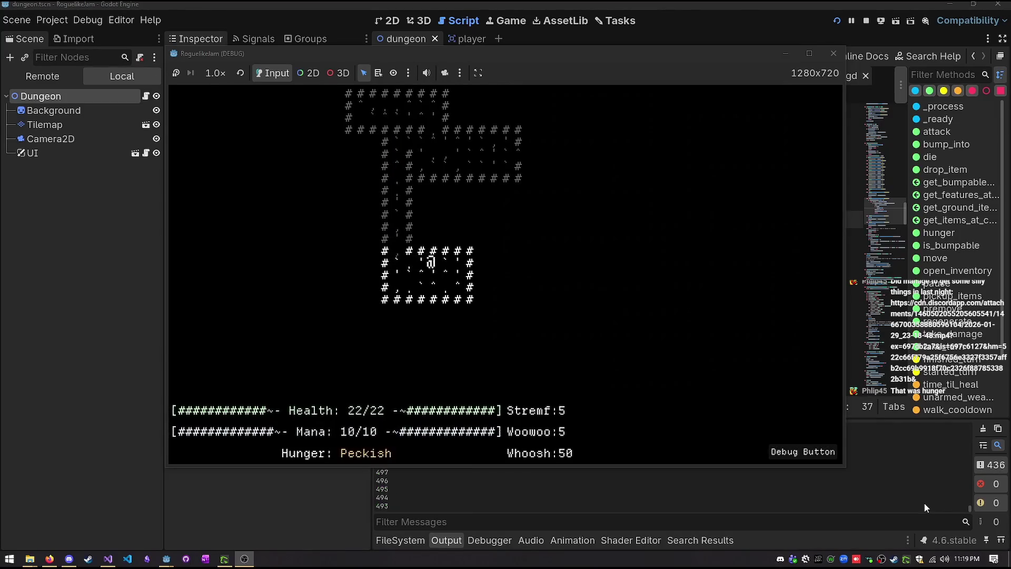
{"action": "key", "text": "Left"}
{"action": "key", "text": "Left"}
{"action": "key", "text": "Left"}
{"action": "key", "text": "Up"}
{"action": "key", "text": "Up"}
{"action": "key", "text": "Up"}
{"action": "key", "text": "Up"}
{"action": "key", "text": "Up"}
{"action": "key", "text": "Up"}
{"action": "key", "text": "Up"}
{"action": "key", "text": "Up"}
{"action": "key", "text": "Right"}
{"action": "key", "text": "Right"}
{"action": "key", "text": "Right"}
{"action": "key", "text": "Right"}
{"action": "key", "text": "Right"}
{"action": "key", "text": "Down"}
{"action": "key", "text": "Right"}
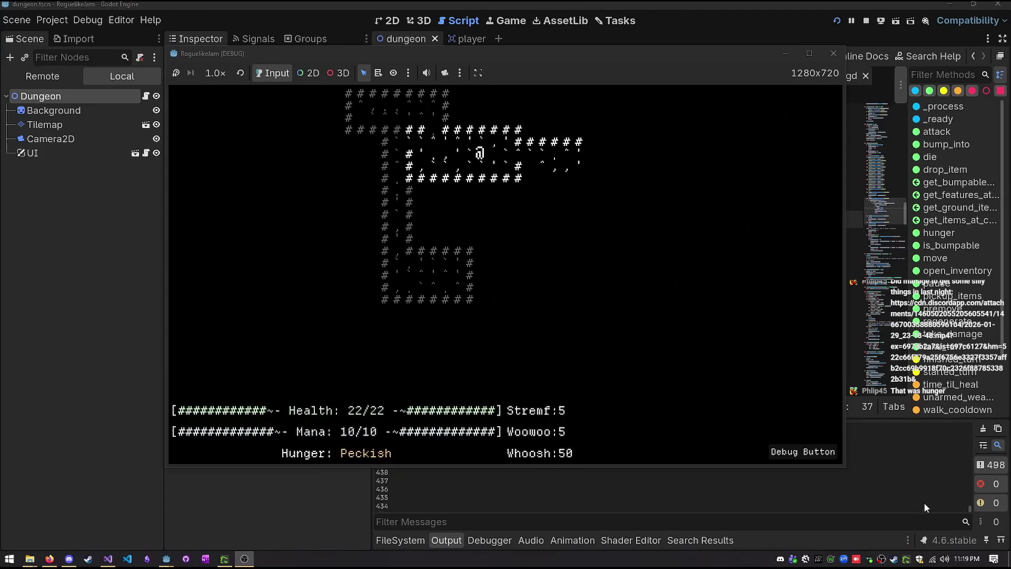
{"action": "key", "text": "Right"}
{"action": "key", "text": "Right"}
{"action": "key", "text": "Right"}
Move past the goblin into the monster room as health falls to 0/22, then seek back
{"action": "key", "text": "Left"}
{"action": "key", "text": "Left"}
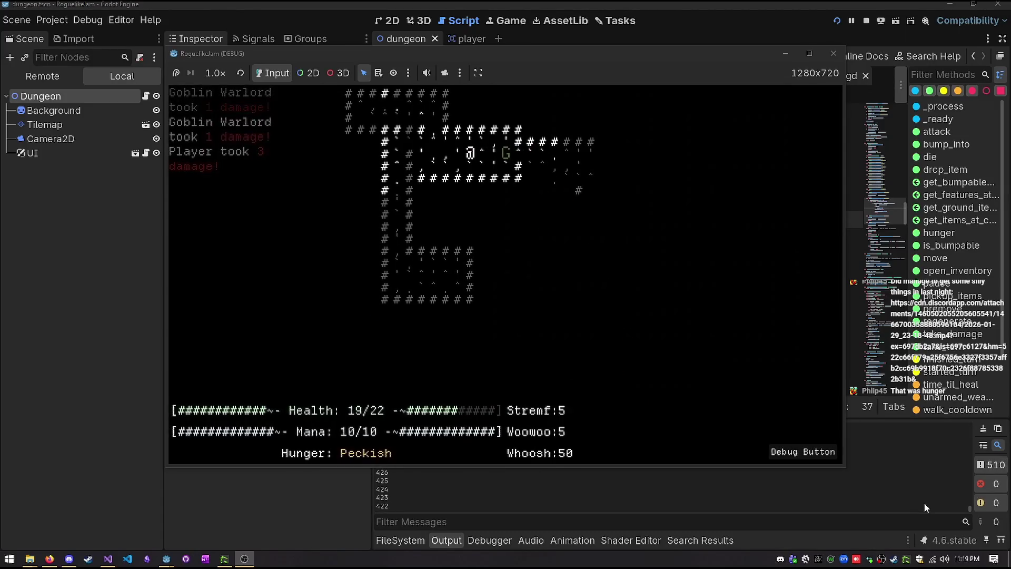
{"action": "key", "text": "Left"}
{"action": "key", "text": "Right"}
{"action": "key", "text": "Right"}
{"action": "key", "text": "Right"}
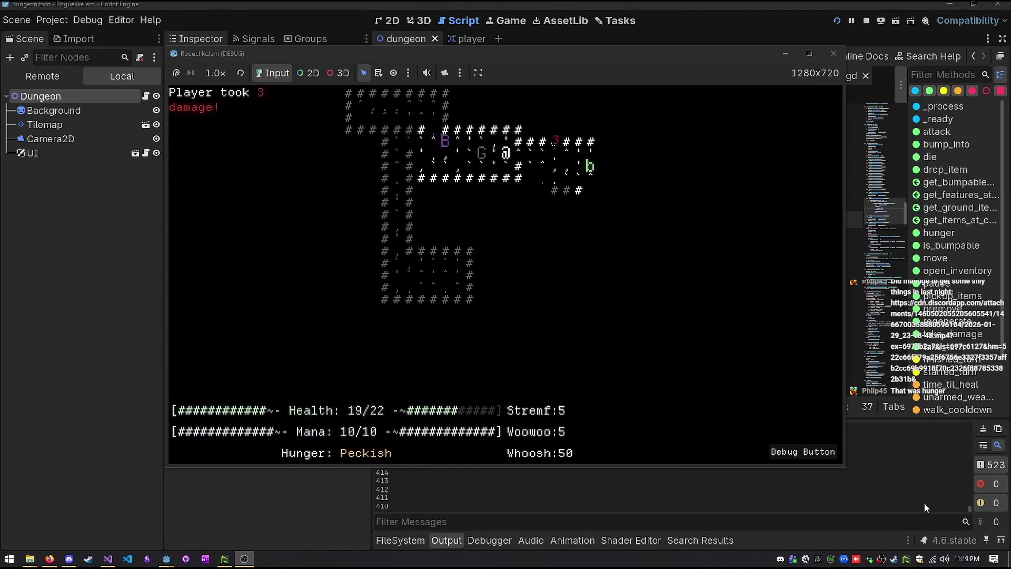
{"action": "key", "text": "Right"}
{"action": "key", "text": "Right"}
{"action": "key", "text": "Right"}
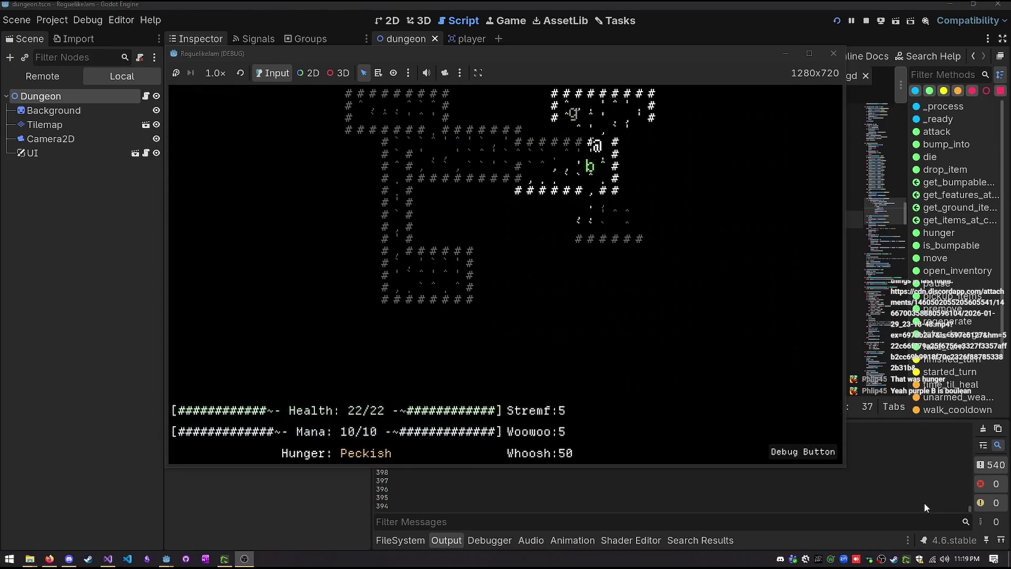
{"action": "key", "text": "Up"}
{"action": "key", "text": "Up"}
{"action": "key", "text": "Right"}
{"action": "key", "text": "Down"}
{"action": "key", "text": "Down"}
{"action": "key", "text": "Down"}
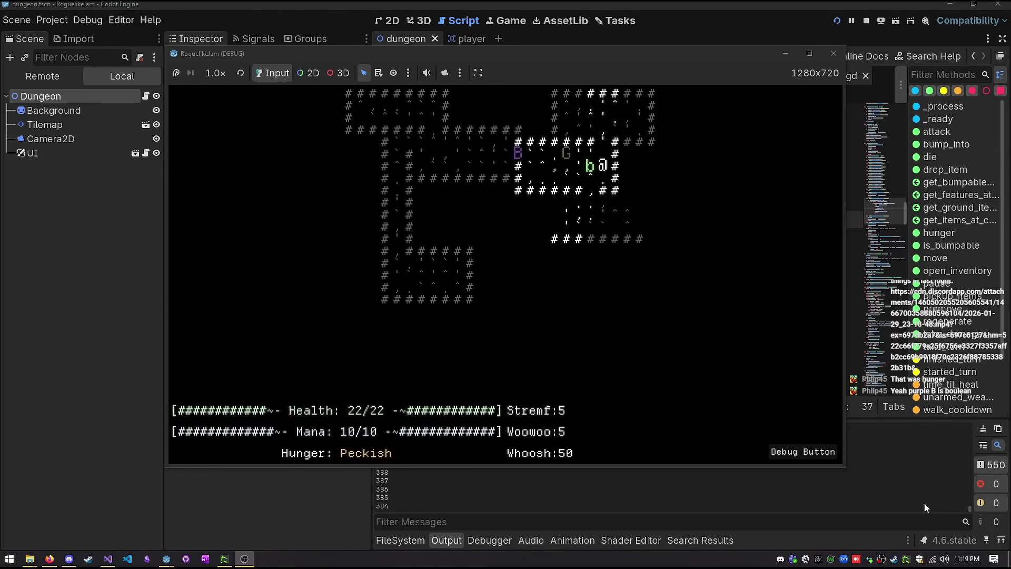
{"action": "key", "text": "Down"}
{"action": "key", "text": "Down"}
{"action": "key", "text": "Down"}
{"action": "key", "text": "Left"}
{"action": "key", "text": "Left"}
{"action": "key", "text": "Left"}
{"action": "key", "text": "Left"}
{"action": "key", "text": "Left"}
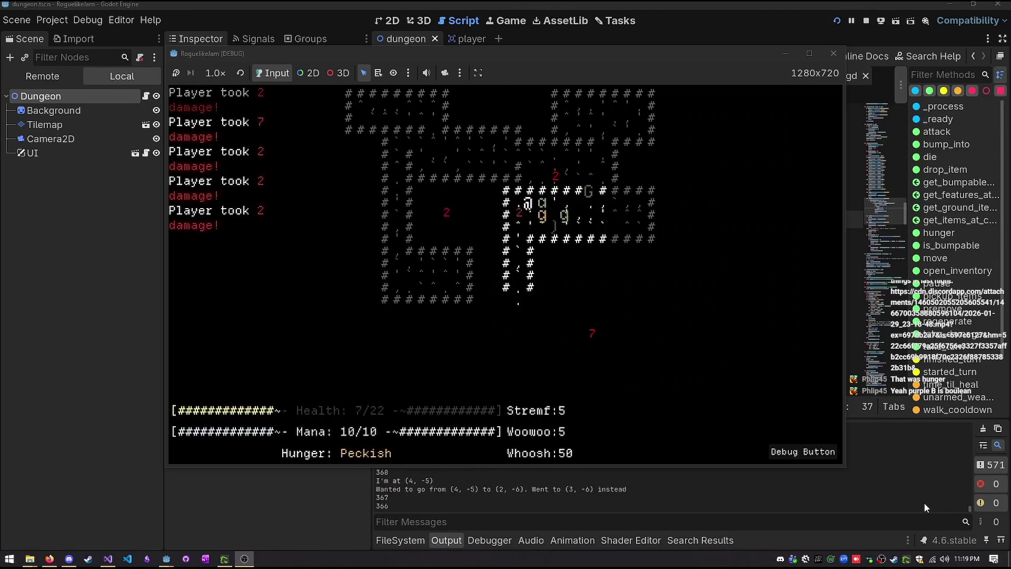
{"action": "key", "text": "Down"}
{"action": "key", "text": "Down"}
{"action": "key", "text": "Down"}
{"action": "key", "text": "Down"}
{"action": "key", "text": "Down"}
{"action": "key", "text": "Down"}
{"action": "key", "text": "Right"}
{"action": "key", "text": "Right"}
{"action": "key", "text": "Down"}
{"action": "key", "text": "Right"}
{"action": "key", "text": "Right"}
{"action": "key", "text": "Left"}
{"action": "key", "text": "Left"}
{"action": "key", "text": "Left"}
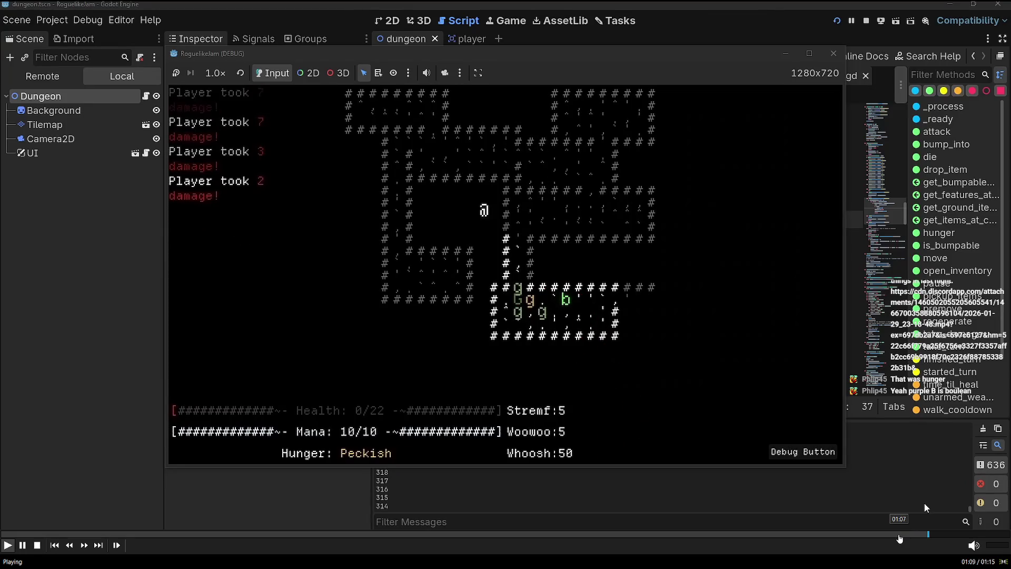
{"action": "left_click", "coordinate": [900, 534]}
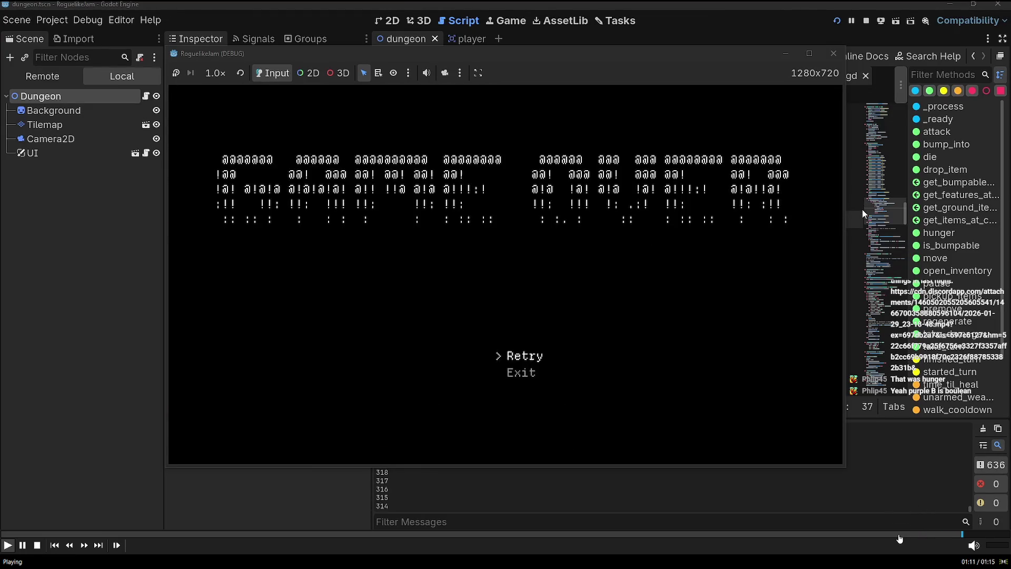
Seek back to replay the final fight before the Game Over screen and pause
{"action": "left_click", "coordinate": [914, 535]}
{"action": "left_click", "coordinate": [892, 540]}
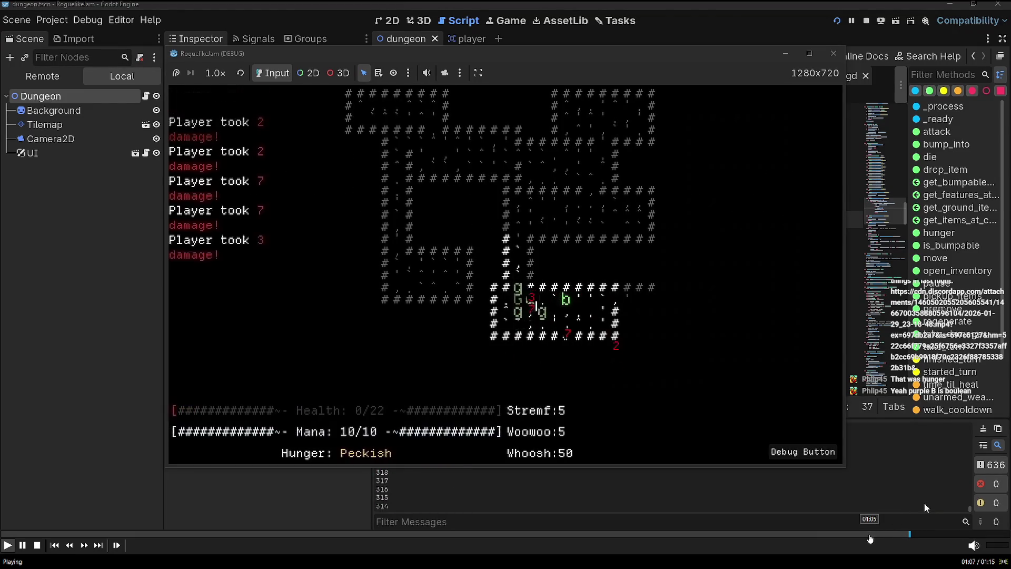
{"action": "key", "text": "space"}
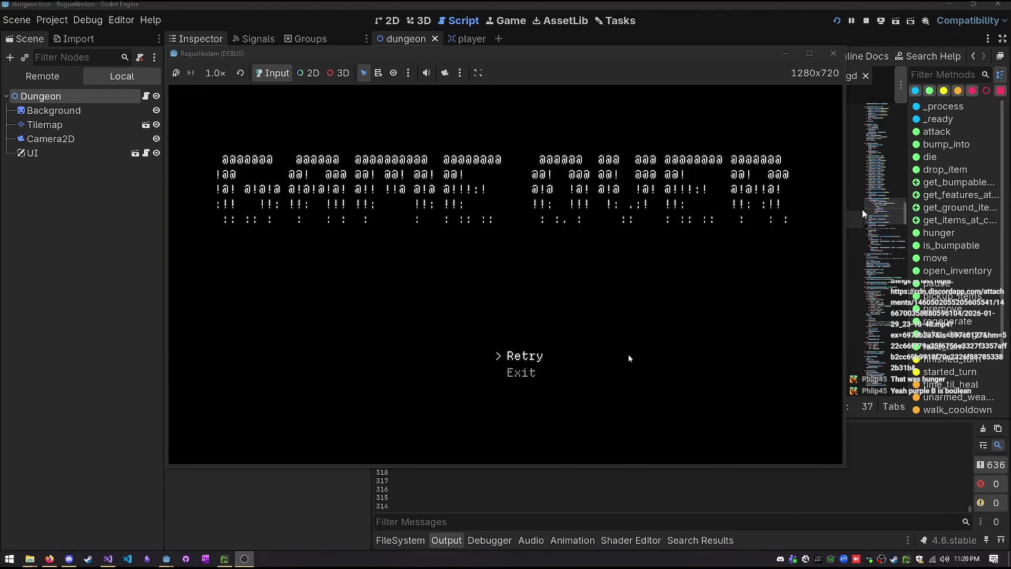
Skip to the restarted run and walk the character up the corridor and down the > stairs
{"action": "mouse_move", "coordinate": [379, 537]}
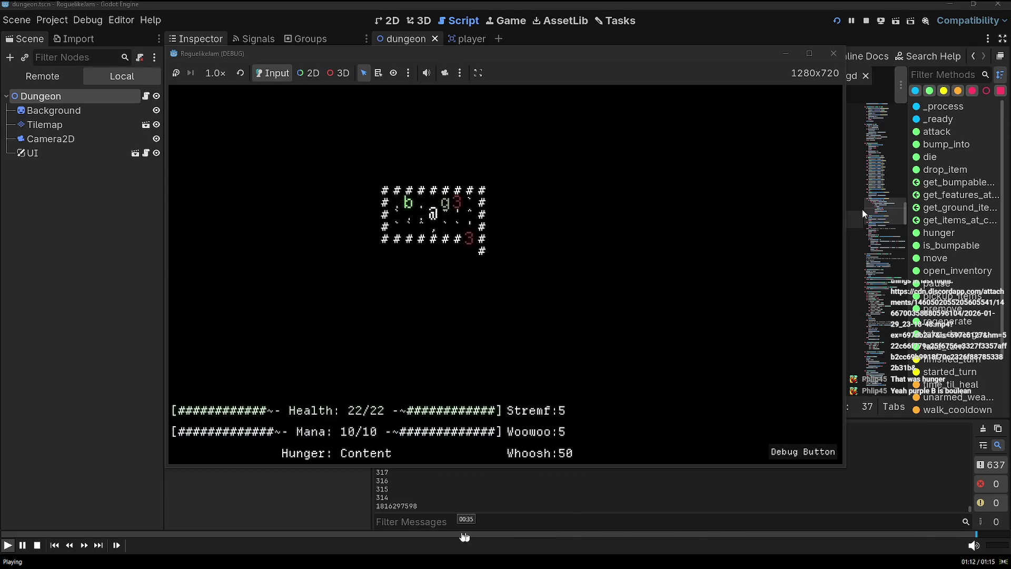
{"action": "left_click", "coordinate": [323, 535]}
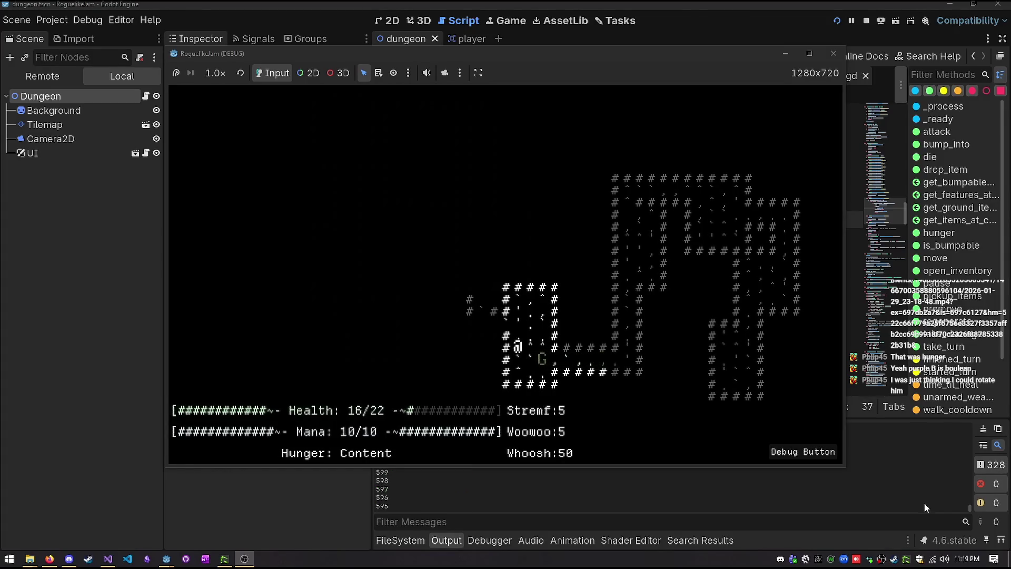
{"action": "key", "text": "KP_9"}
{"action": "key", "text": "KP_3"}
{"action": "key", "text": "KP_3"}
{"action": "key", "text": "KP_6"}
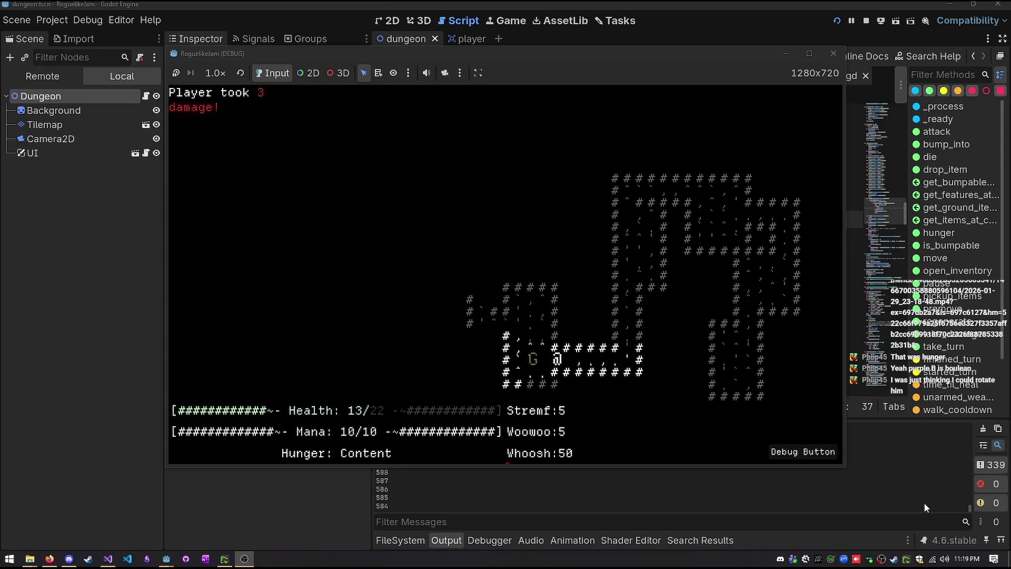
{"action": "key", "text": "KP_6"}
{"action": "key", "text": "KP_6"}
{"action": "key", "text": "KP_6"}
{"action": "key", "text": "KP_6"}
{"action": "key", "text": "KP_8"}
{"action": "key", "text": "KP_8"}
{"action": "key", "text": "KP_8"}
{"action": "key", "text": "KP_8"}
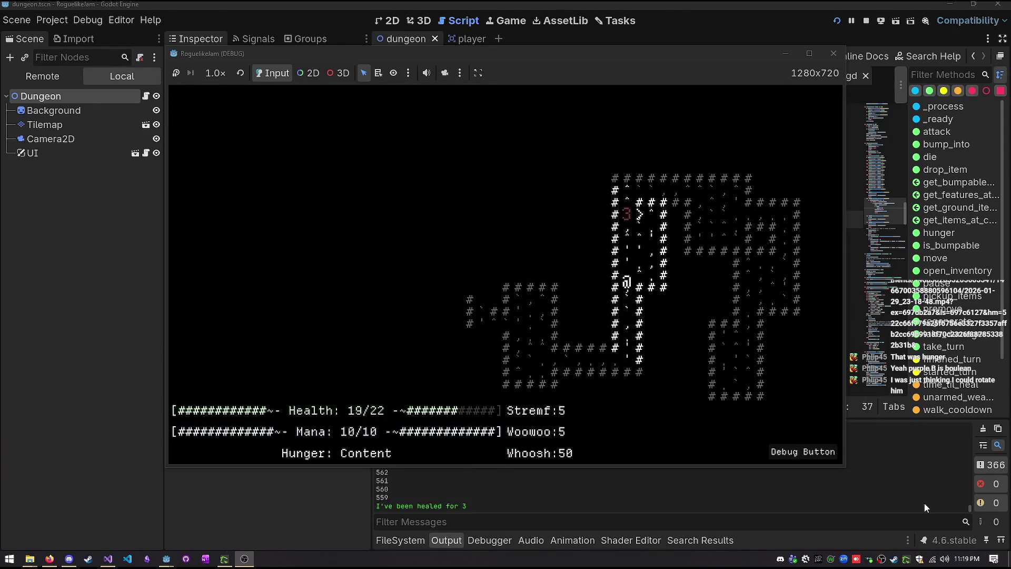
{"action": "key", "text": "KP_9"}
{"action": "key", "text": "KP_8"}
{"action": "key", "text": "KP_8"}
{"action": "key", "text": "KP_8"}
{"action": "key", "text": "KP_8"}
{"action": "key", "text": "greater"}
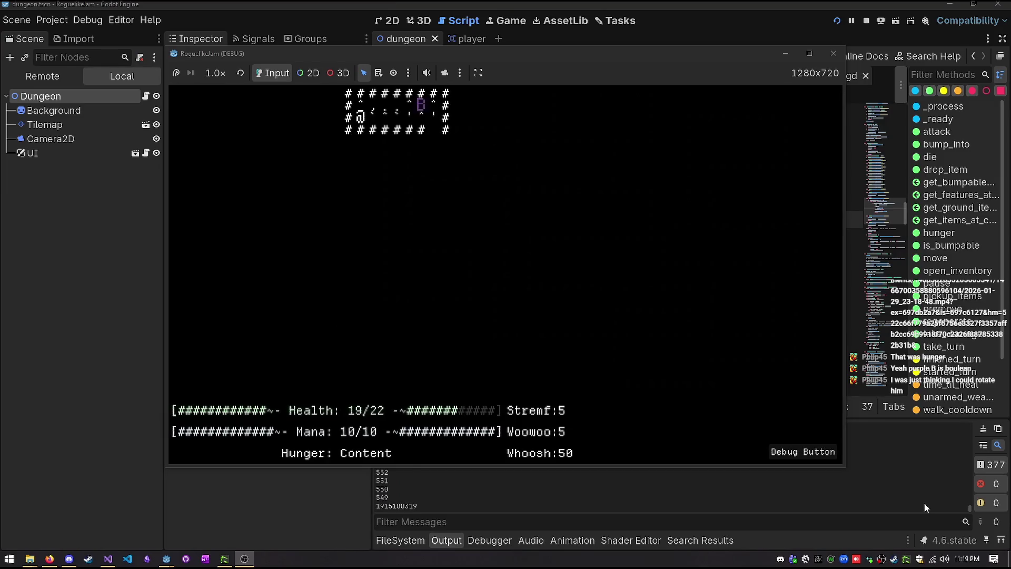
Explore the new level, attack the Goblin Warlord, and jump ahead to the 15/22 health moment
{"action": "key", "text": "KP_6"}
{"action": "key", "text": "KP_6"}
{"action": "key", "text": "KP_6"}
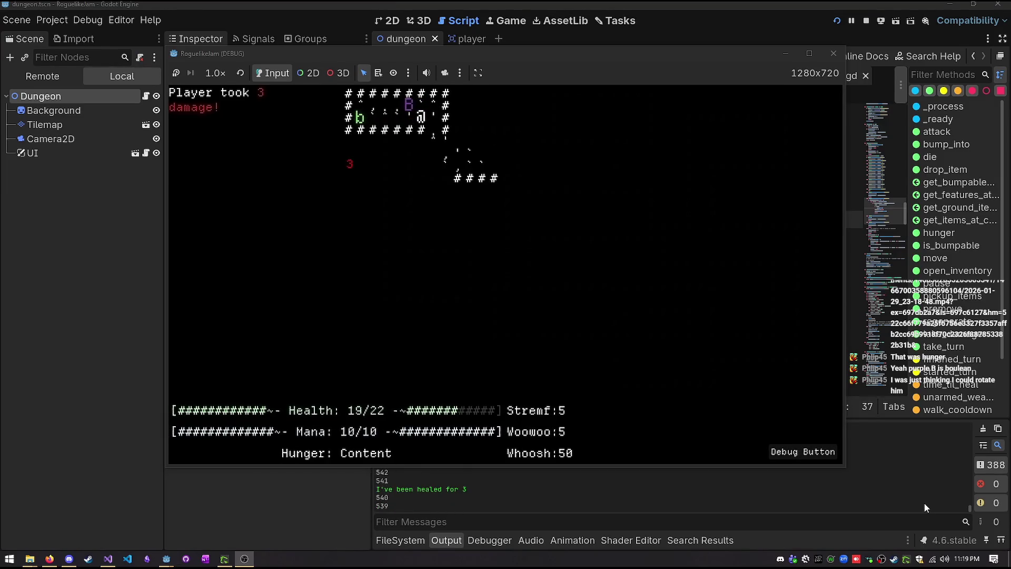
{"action": "key", "text": "KP_3"}
{"action": "key", "text": "KP_2"}
{"action": "key", "text": "KP_4"}
{"action": "key", "text": "KP_4"}
{"action": "key", "text": "KP_1"}
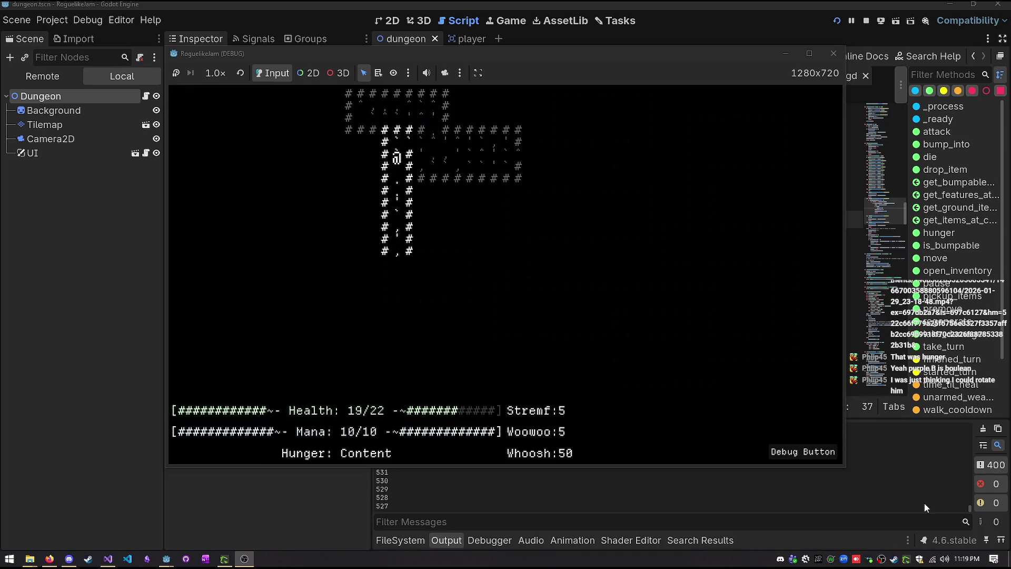
{"action": "key", "text": "KP_2"}
{"action": "key", "text": "KP_2"}
{"action": "key", "text": "KP_2"}
{"action": "key", "text": "KP_2"}
{"action": "key", "text": "KP_2"}
{"action": "key", "text": "KP_2"}
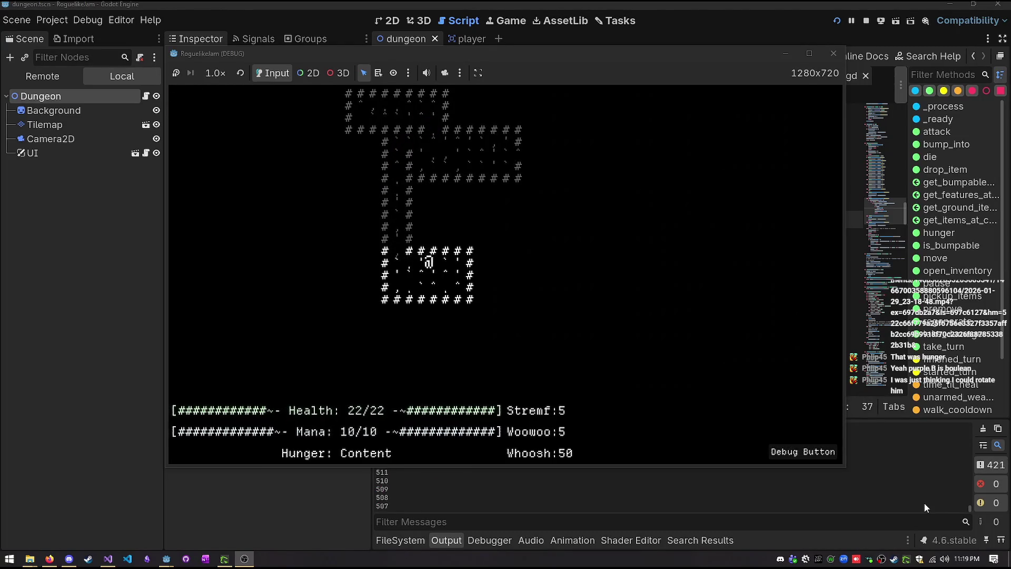
{"action": "key", "text": "KP_4"}
{"action": "key", "text": "KP_6"}
{"action": "key", "text": "KP_6"}
{"action": "key", "text": "KP_6"}
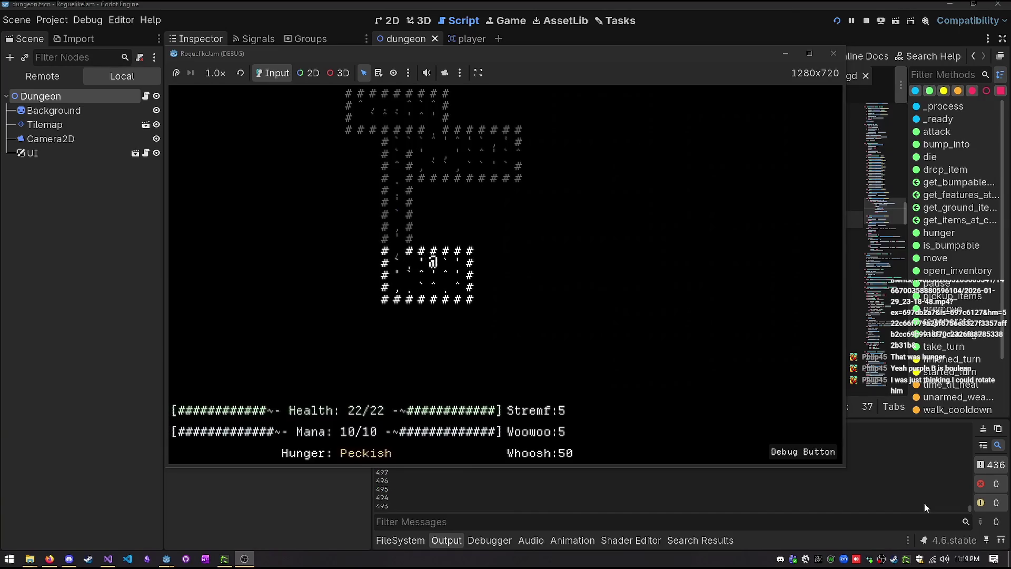
{"action": "key", "text": "KP_4"}
{"action": "key", "text": "KP_4"}
{"action": "key", "text": "KP_4"}
{"action": "key", "text": "KP_8"}
{"action": "key", "text": "KP_8"}
{"action": "key", "text": "KP_8"}
{"action": "key", "text": "KP_8"}
{"action": "key", "text": "KP_8"}
{"action": "key", "text": "KP_8"}
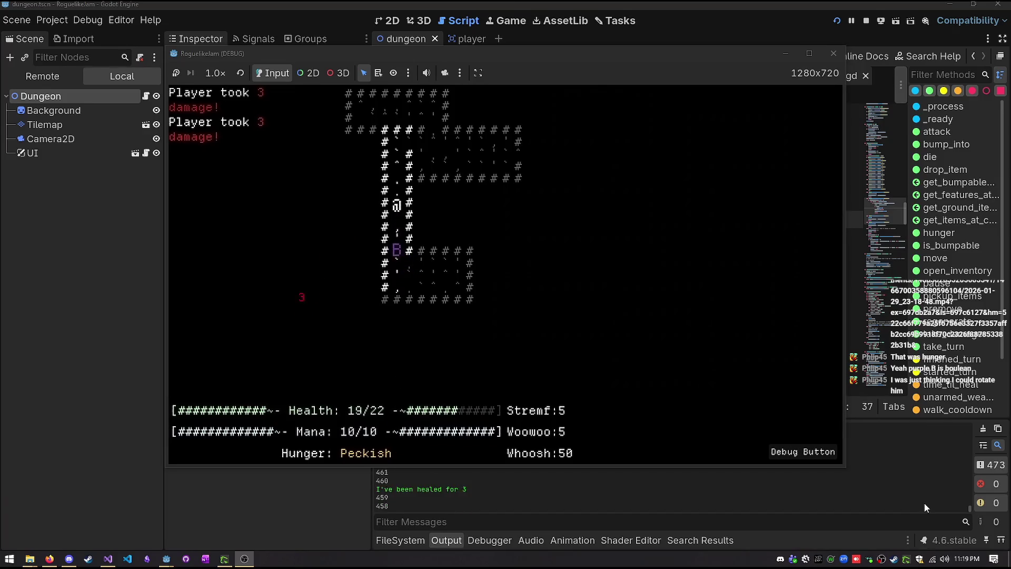
{"action": "key", "text": "KP_6"}
{"action": "key", "text": "KP_6"}
{"action": "key", "text": "KP_6"}
{"action": "key", "text": "KP_6"}
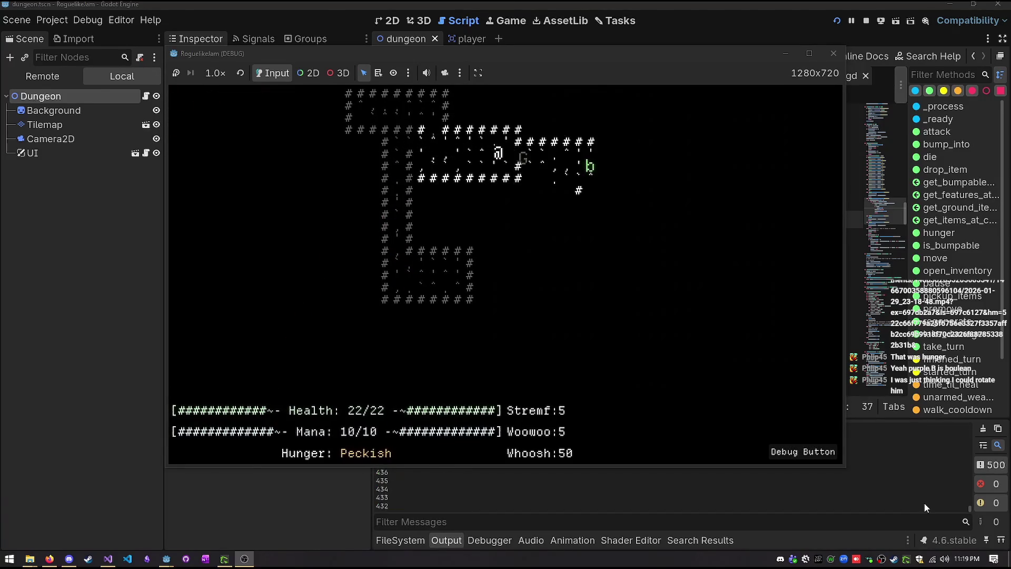
{"action": "key", "text": "KP_6"}
{"action": "key", "text": "KP_6"}
{"action": "key", "text": "KP_4"}
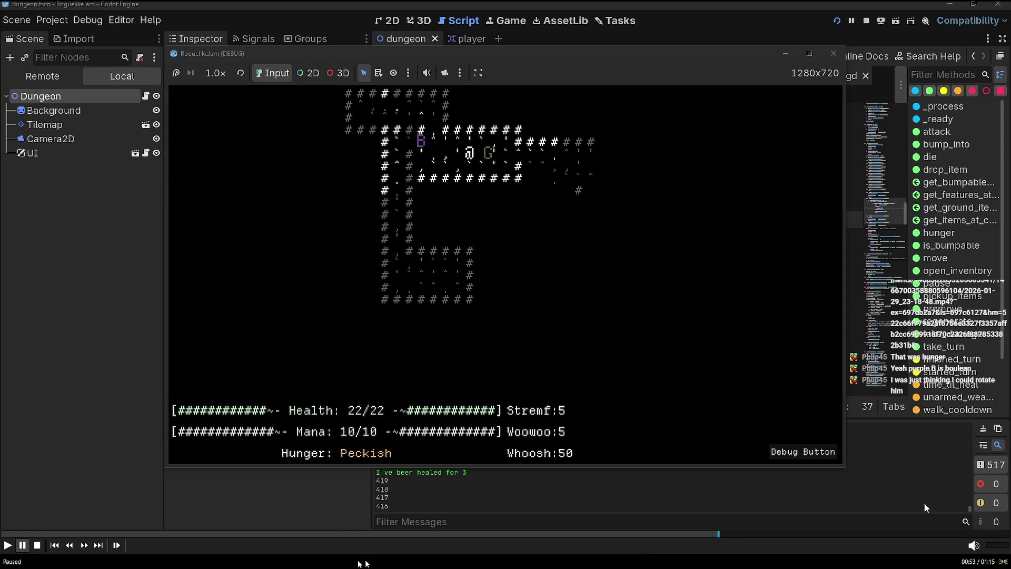
{"action": "left_click", "coordinate": [255, 536]}
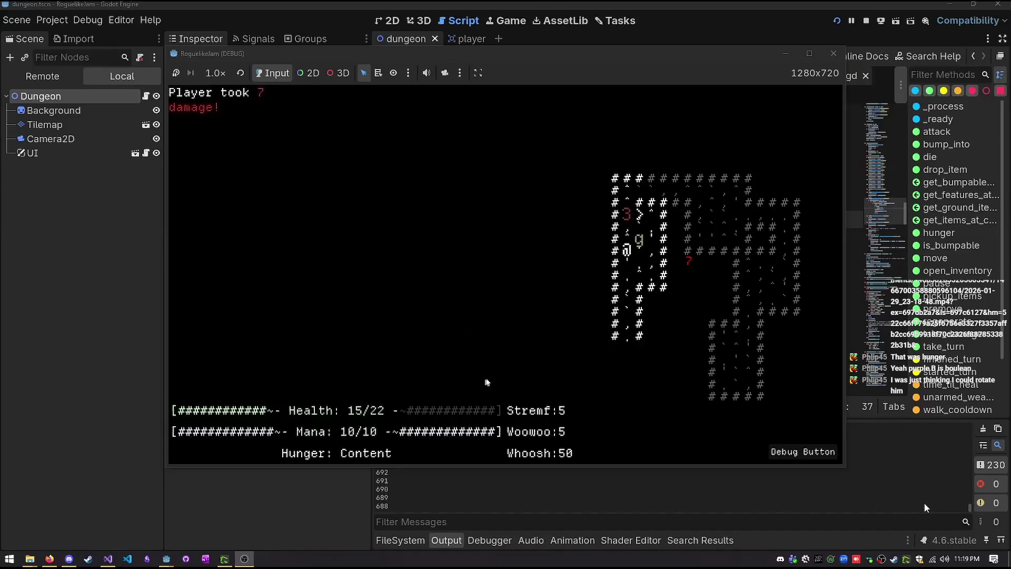
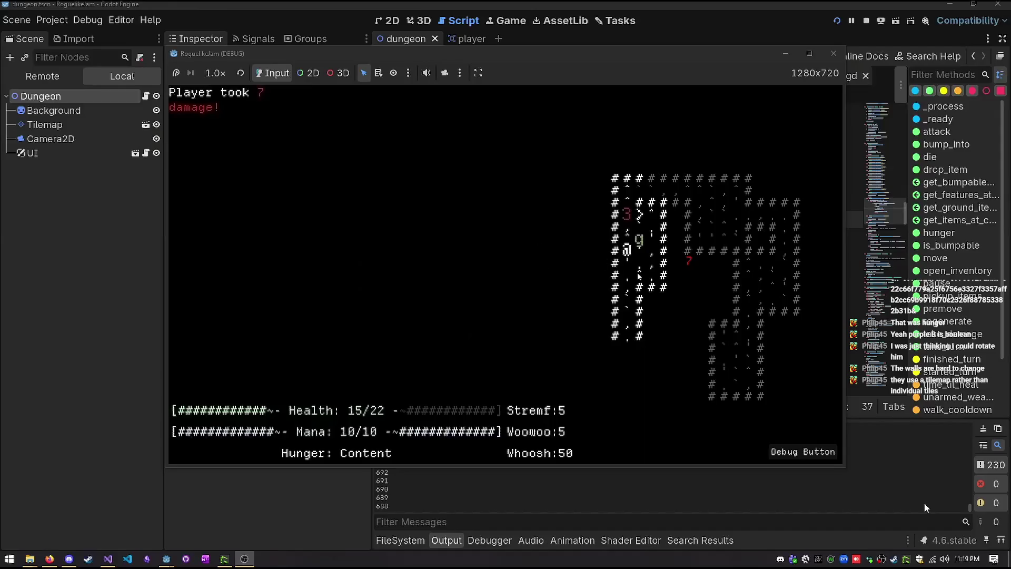
Exit full screen, pause the roguelike gameplay clip, and close Media Player
{"action": "key", "text": "Escape"}
{"action": "key", "text": "space"}
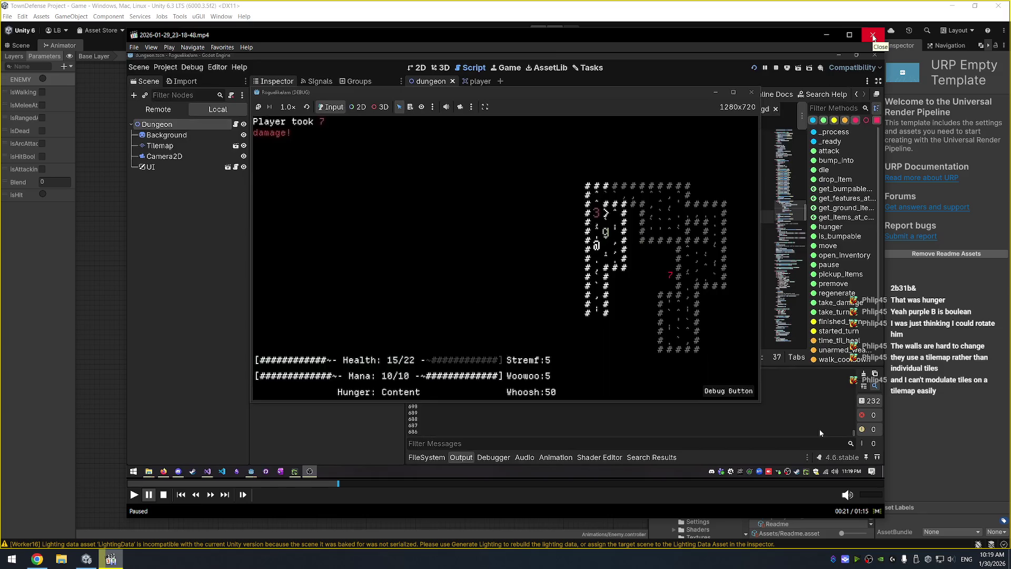
{"action": "left_click", "coordinate": [873, 35]}
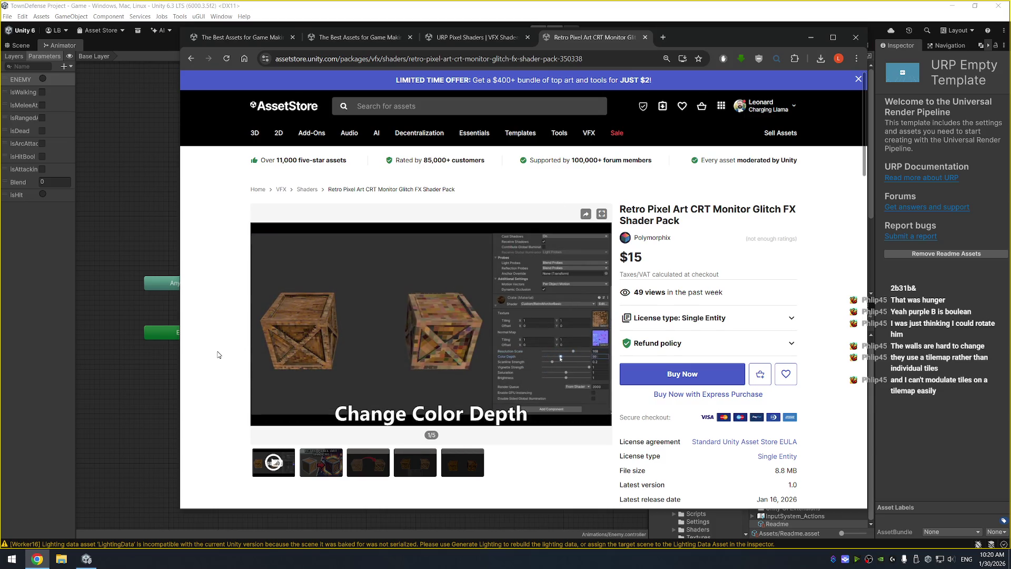
Seek through the CRT shader demo video, from vignette to Pixel Animations and the end
{"action": "scroll", "coordinate": [218, 356], "scroll_direction": "down", "scroll_amount": 3}
{"action": "scroll", "coordinate": [218, 355], "scroll_direction": "up", "scroll_amount": 3}
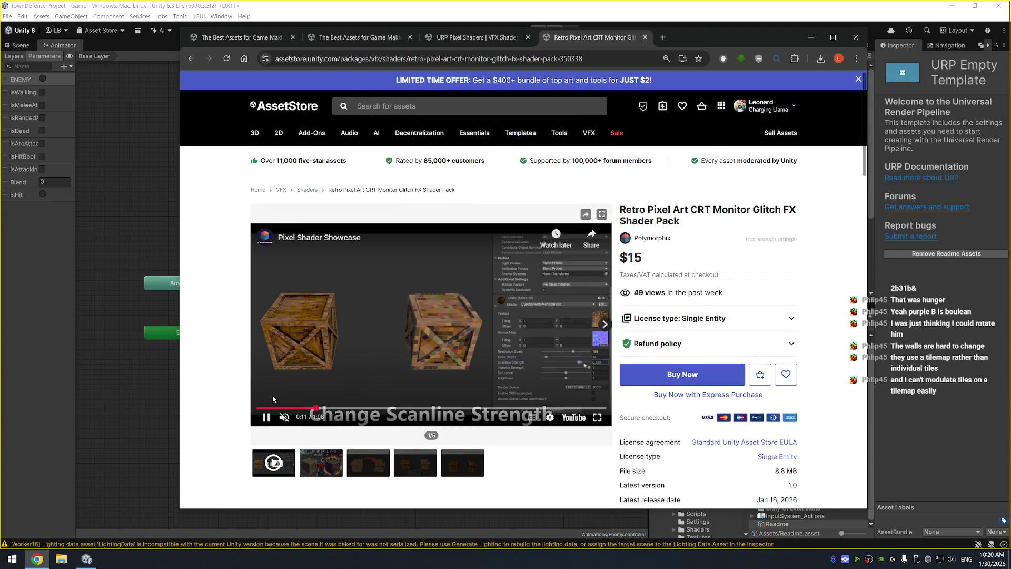
{"action": "left_click", "coordinate": [263, 408]}
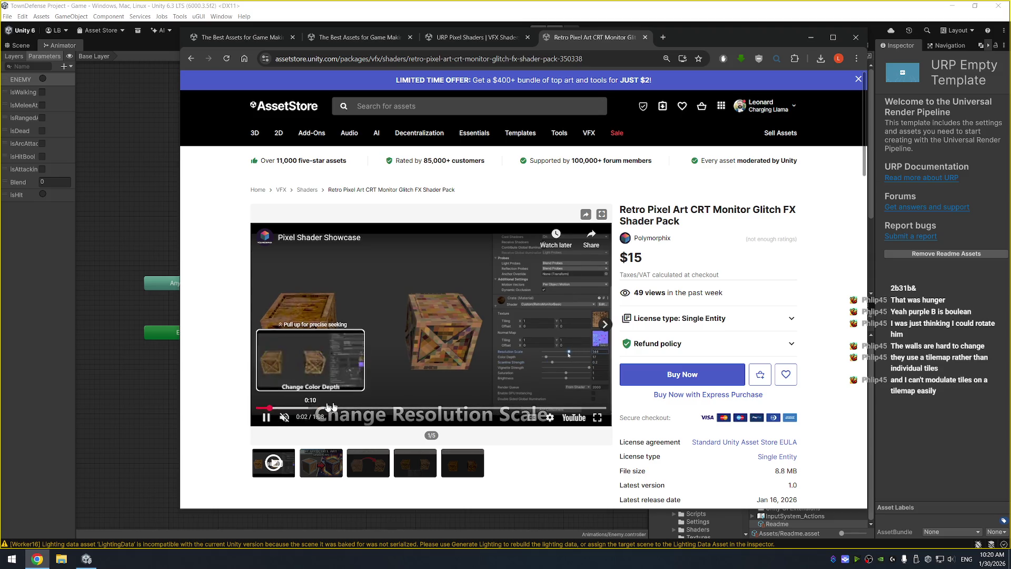
{"action": "left_click", "coordinate": [356, 408]}
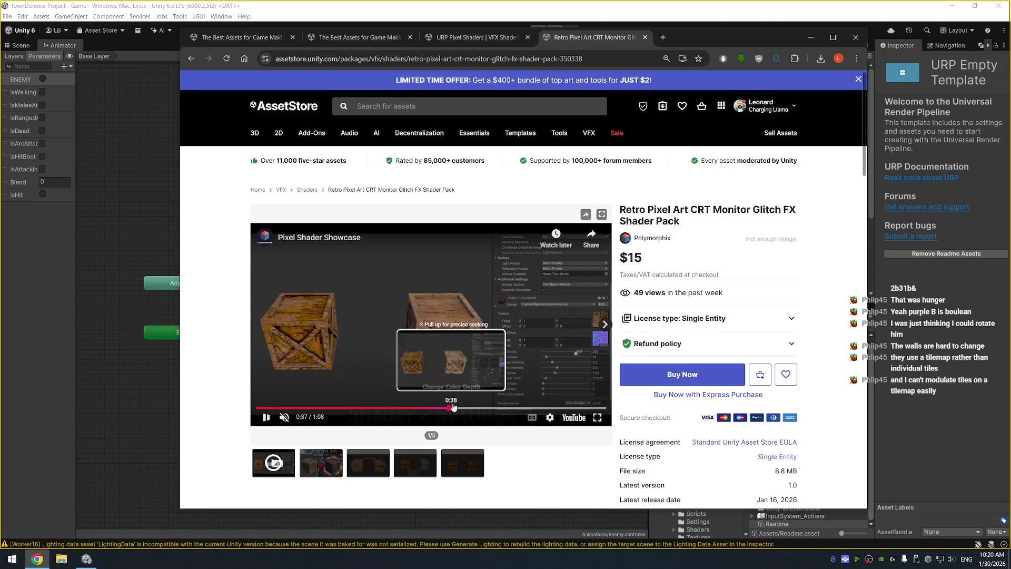
{"action": "left_click", "coordinate": [456, 408]}
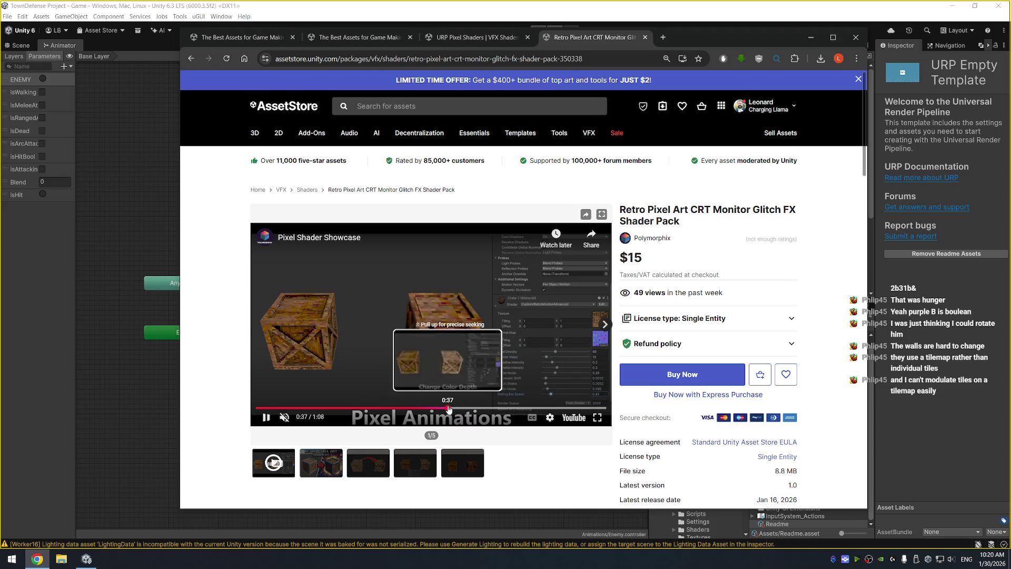
{"action": "left_click", "coordinate": [449, 408]}
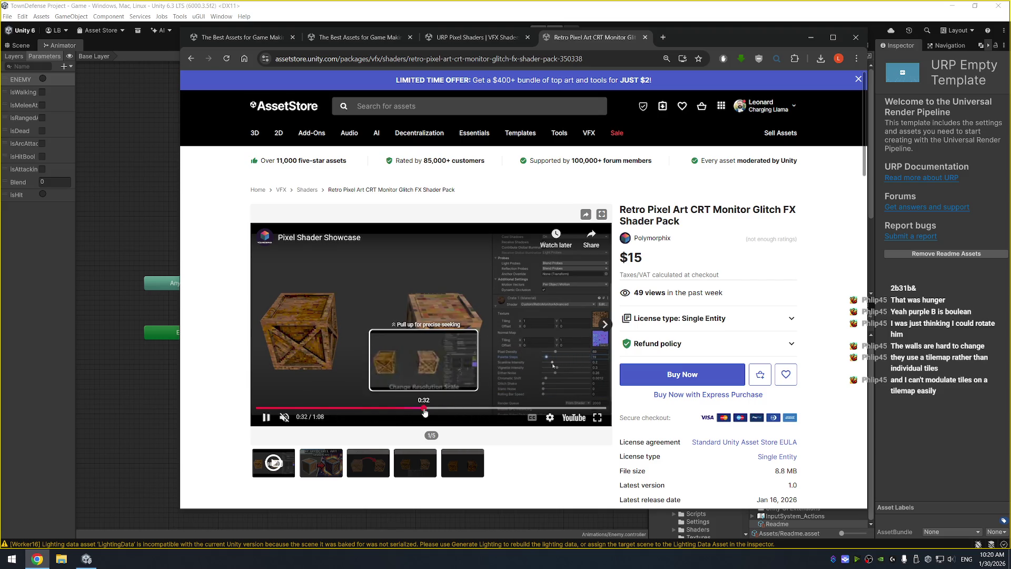
{"action": "left_click", "coordinate": [425, 408]}
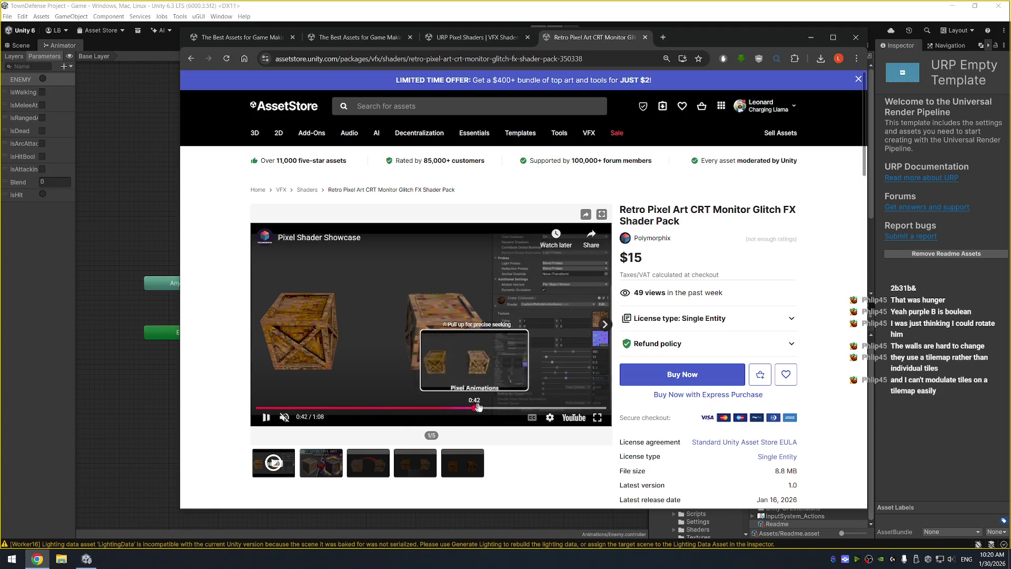
{"action": "left_click", "coordinate": [475, 408]}
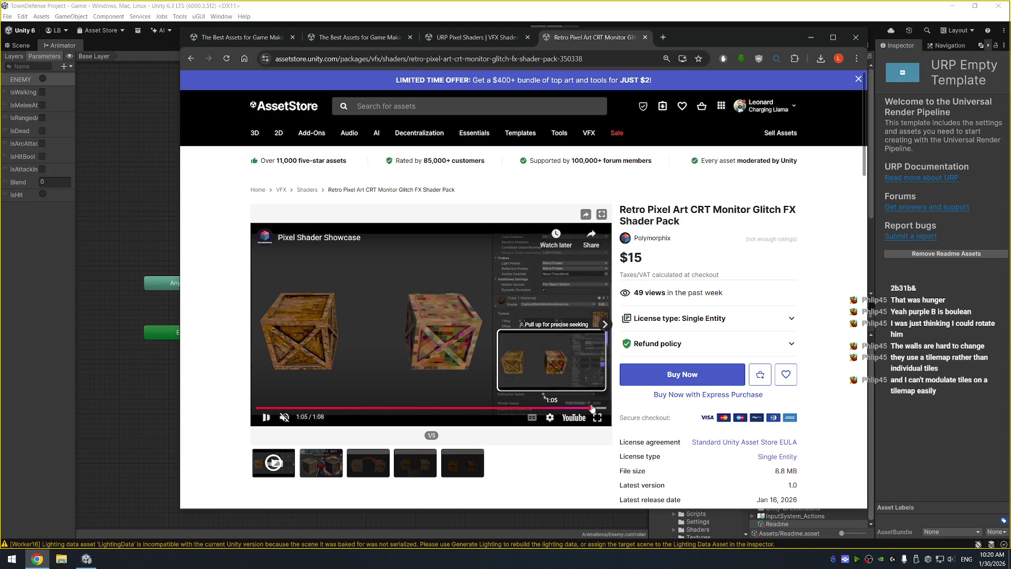
{"action": "left_click", "coordinate": [594, 408]}
View product images three to five, then bring up the URP Pixel Shaders page
{"action": "left_click", "coordinate": [368, 463]}
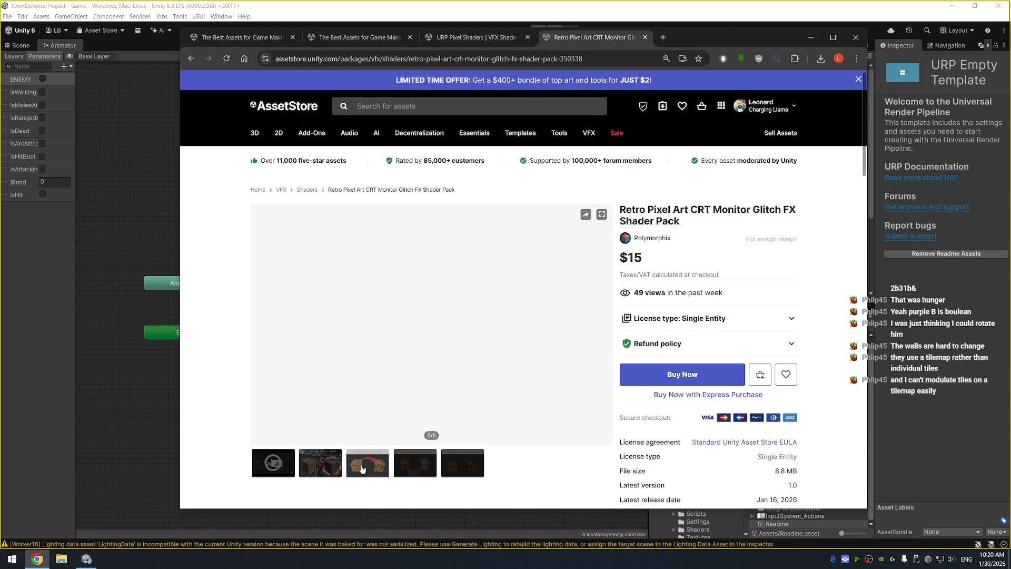
{"action": "left_click", "coordinate": [421, 463]}
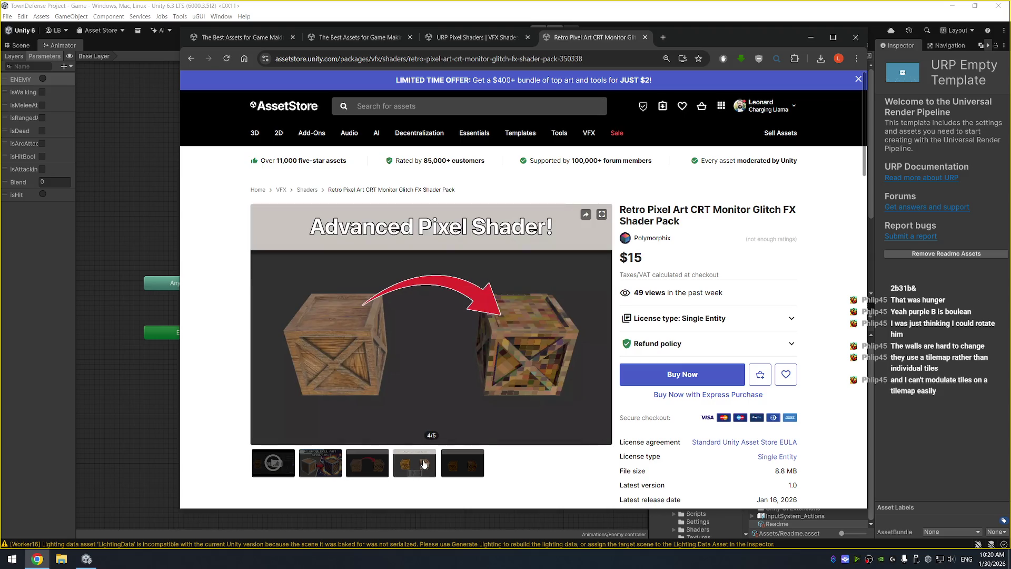
{"action": "left_click", "coordinate": [463, 466]}
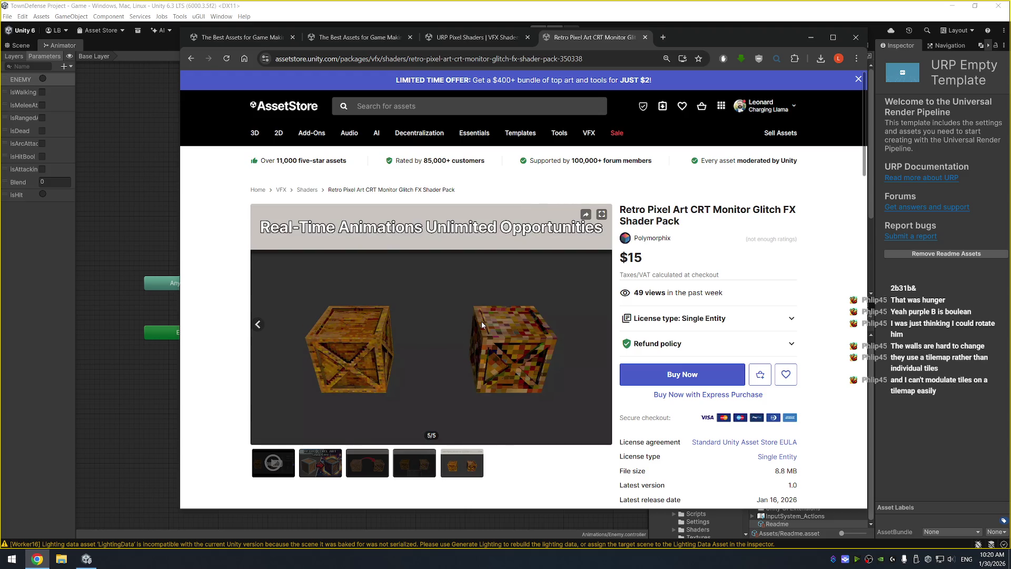
{"action": "left_click", "coordinate": [475, 39]}
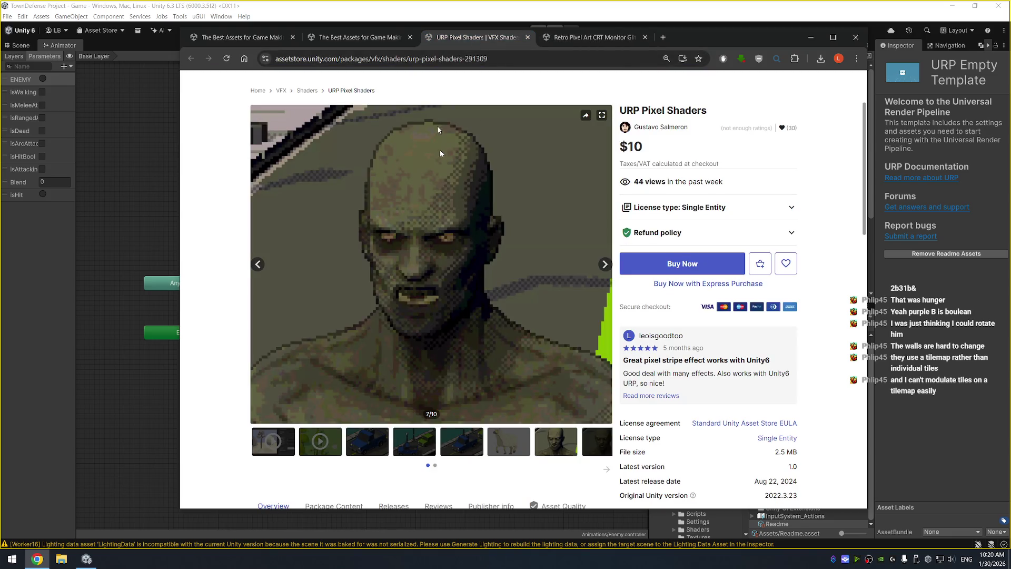
Close the URP Pixel Shaders page and browse the pixel shader search results
{"action": "key", "text": "ctrl+w"}
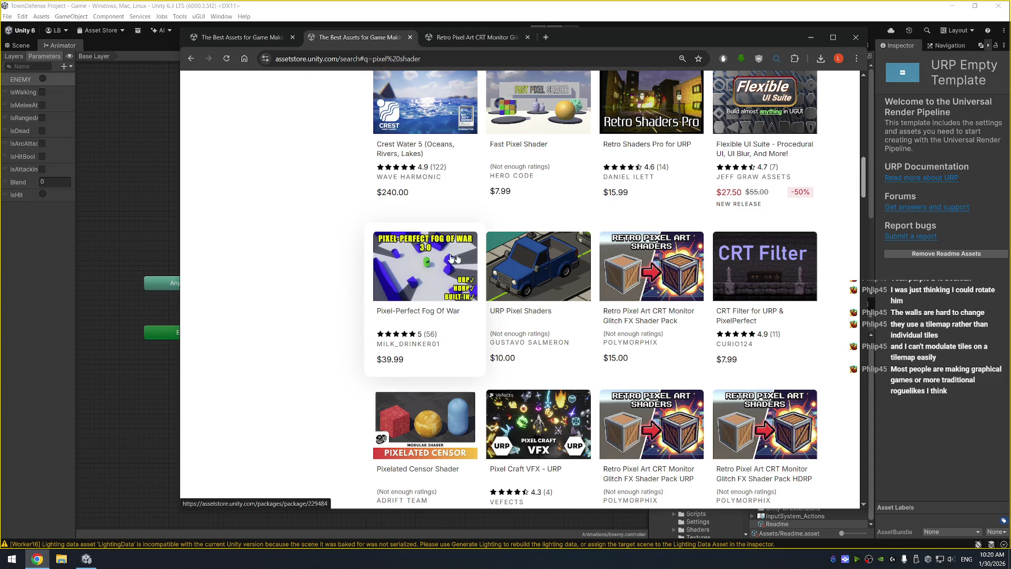
{"action": "scroll", "coordinate": [754, 313], "scroll_direction": "down", "scroll_amount": 2}
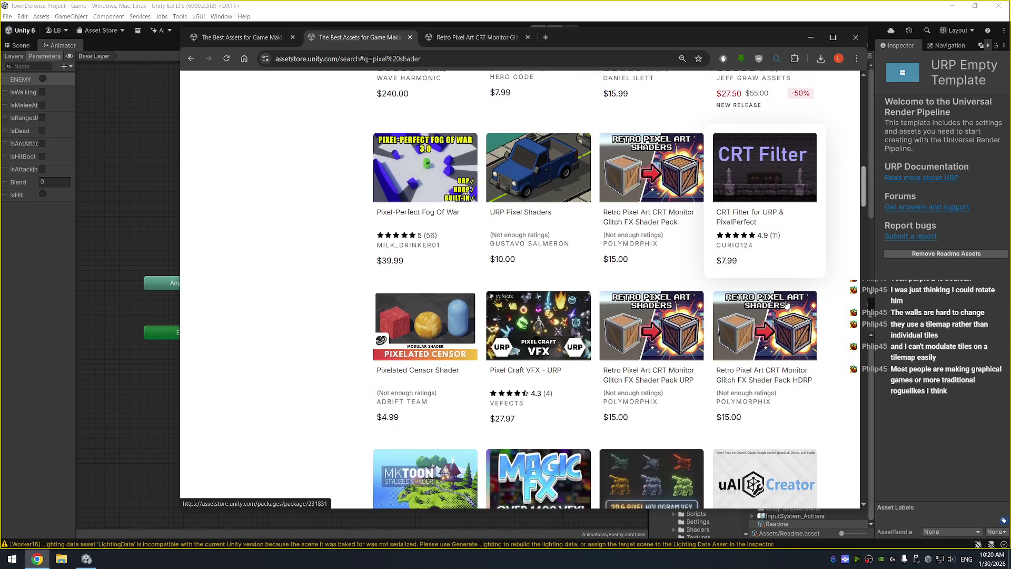
{"action": "scroll", "coordinate": [647, 327], "scroll_direction": "down", "scroll_amount": 3}
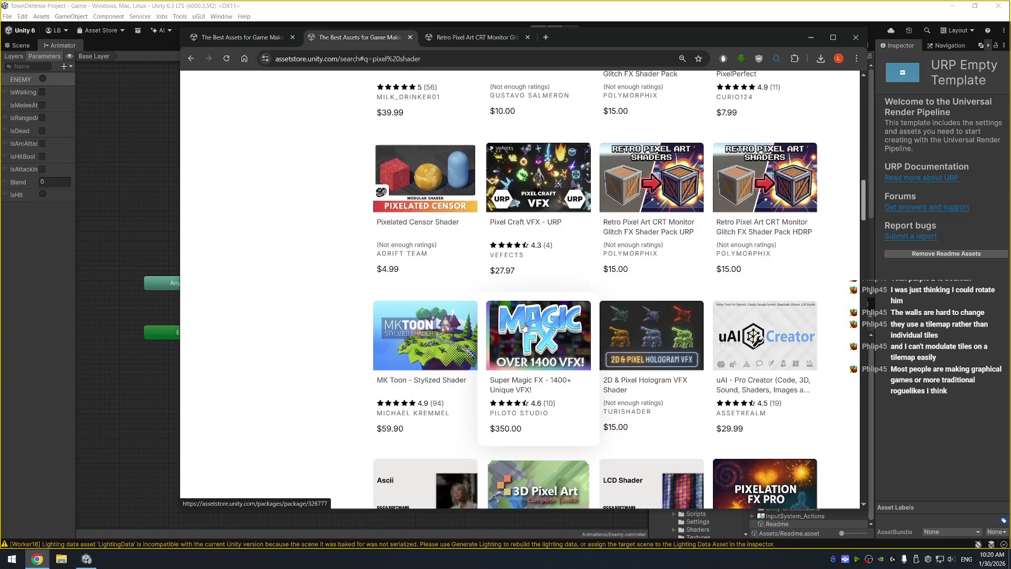
{"action": "right_click", "coordinate": [409, 164]}
{"action": "left_click", "coordinate": [286, 200]}
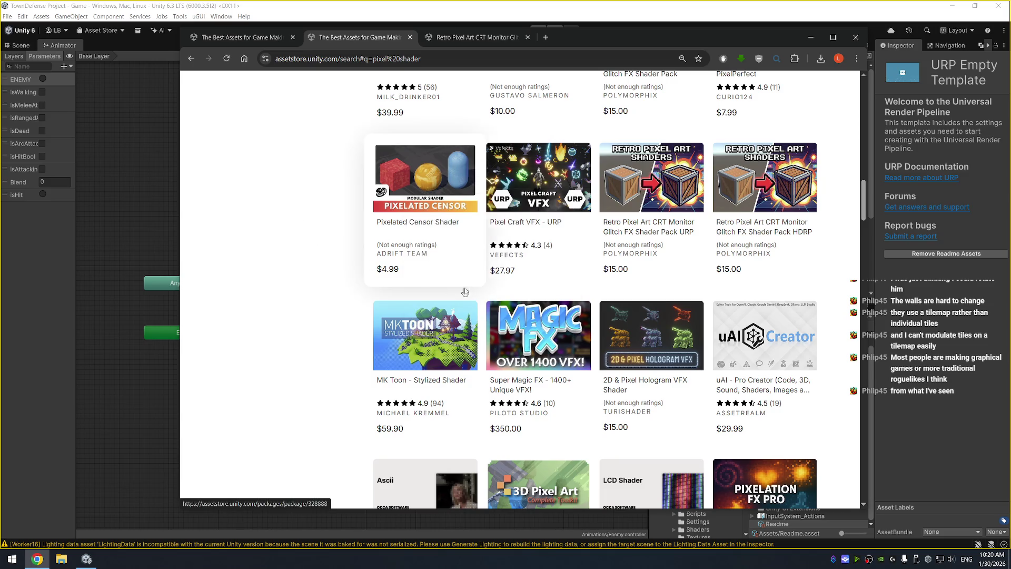
Sort the pixel shader results by Popularity and open ProPixelizer in a new tab
{"action": "scroll", "coordinate": [556, 320], "scroll_direction": "down", "scroll_amount": 1}
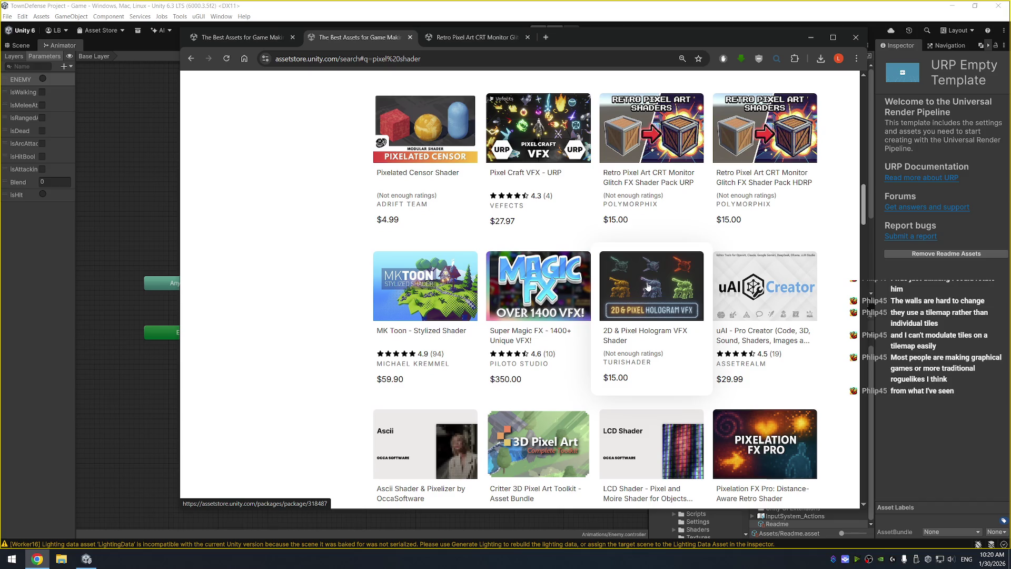
{"action": "scroll", "coordinate": [711, 356], "scroll_direction": "down", "scroll_amount": 2}
{"action": "scroll", "coordinate": [774, 416], "scroll_direction": "down", "scroll_amount": 3}
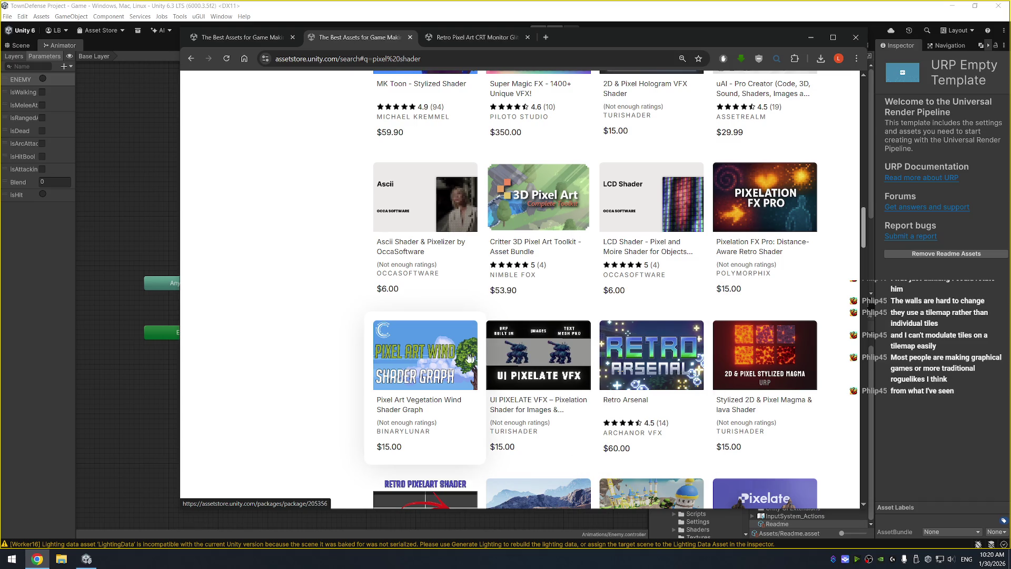
{"action": "scroll", "coordinate": [690, 340], "scroll_direction": "down", "scroll_amount": 4}
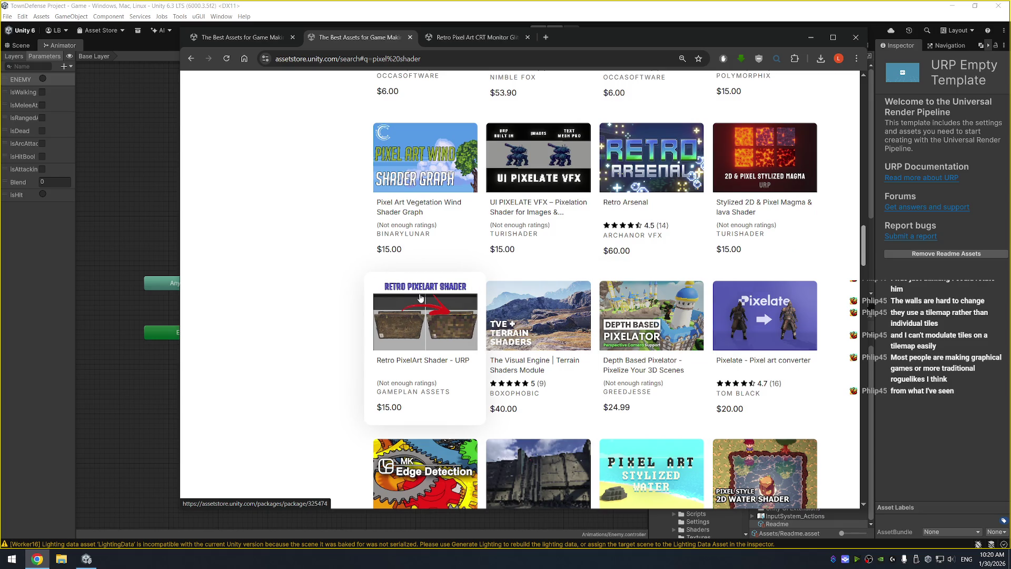
{"action": "scroll", "coordinate": [420, 299], "scroll_direction": "up", "scroll_amount": 3}
{"action": "scroll", "coordinate": [428, 322], "scroll_direction": "up", "scroll_amount": 6}
{"action": "scroll", "coordinate": [428, 322], "scroll_direction": "up", "scroll_amount": 10}
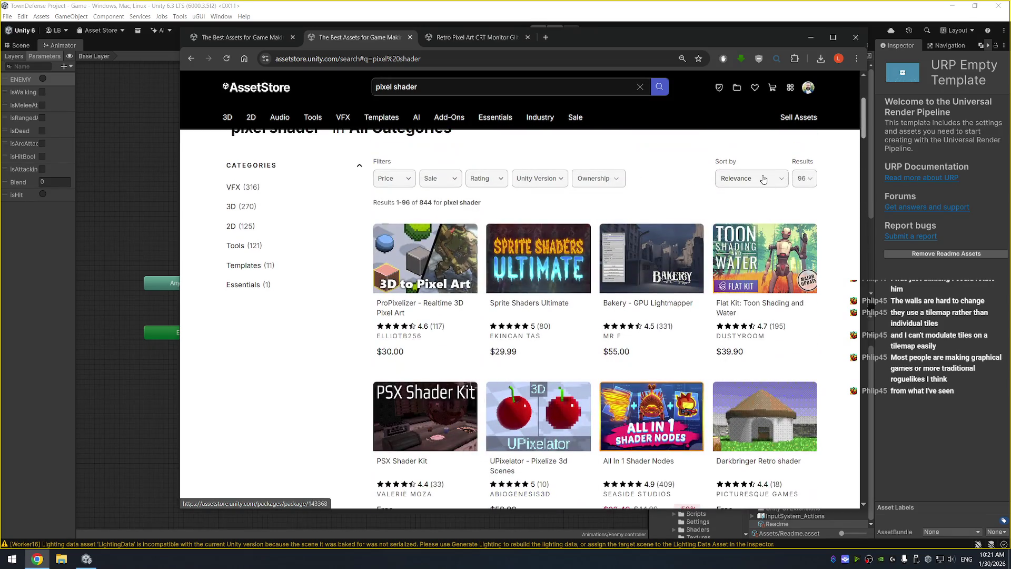
{"action": "left_click", "coordinate": [751, 179]}
{"action": "left_click", "coordinate": [750, 210]}
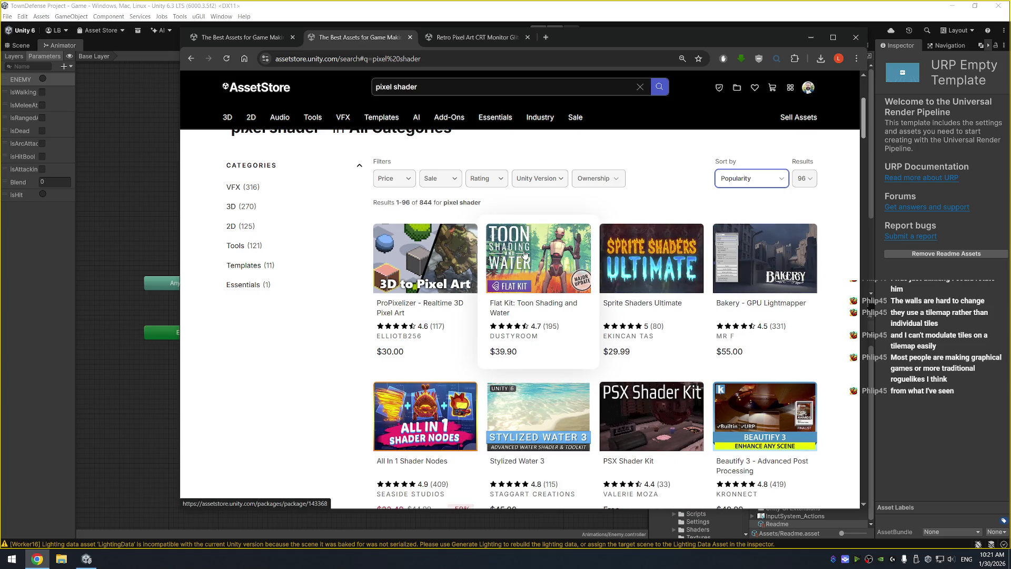
{"action": "left_click", "coordinate": [411, 264]}
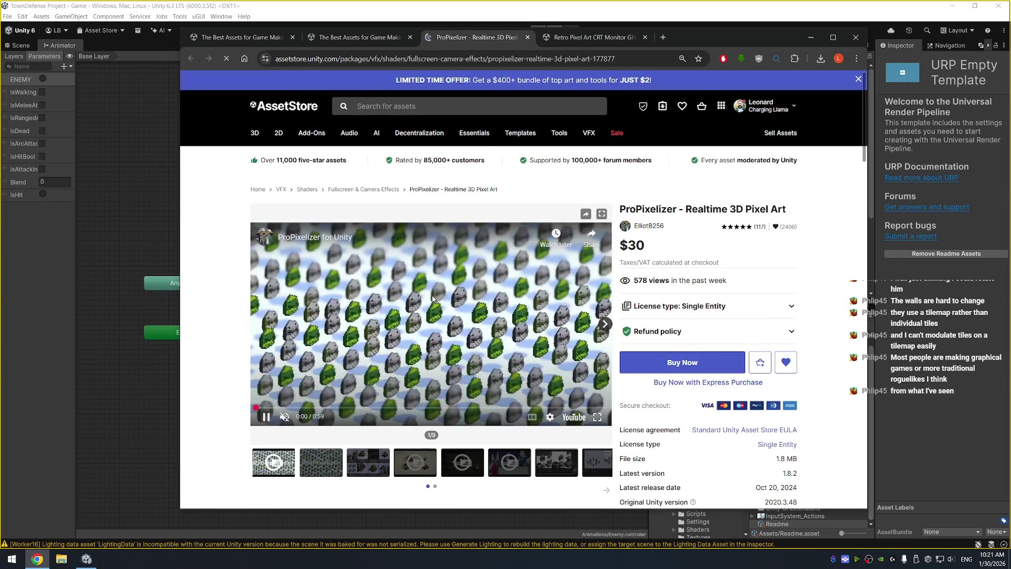
View the per-object feature grid and play through the Desert Chase demo video
{"action": "scroll", "coordinate": [410, 327], "scroll_direction": "down", "scroll_amount": 2}
{"action": "left_click", "coordinate": [375, 368]}
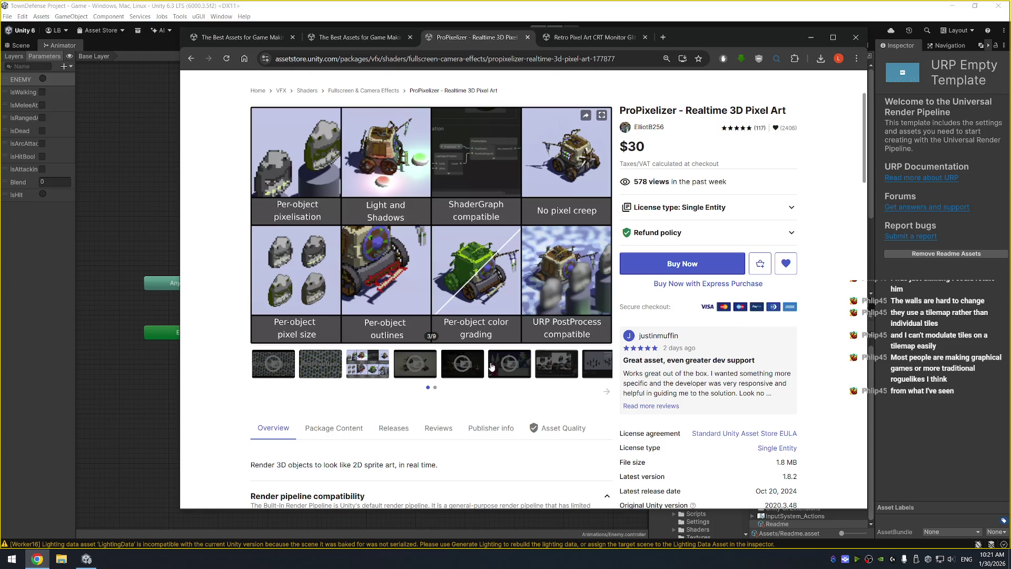
{"action": "left_click", "coordinate": [423, 373]}
{"action": "left_click", "coordinate": [424, 299]}
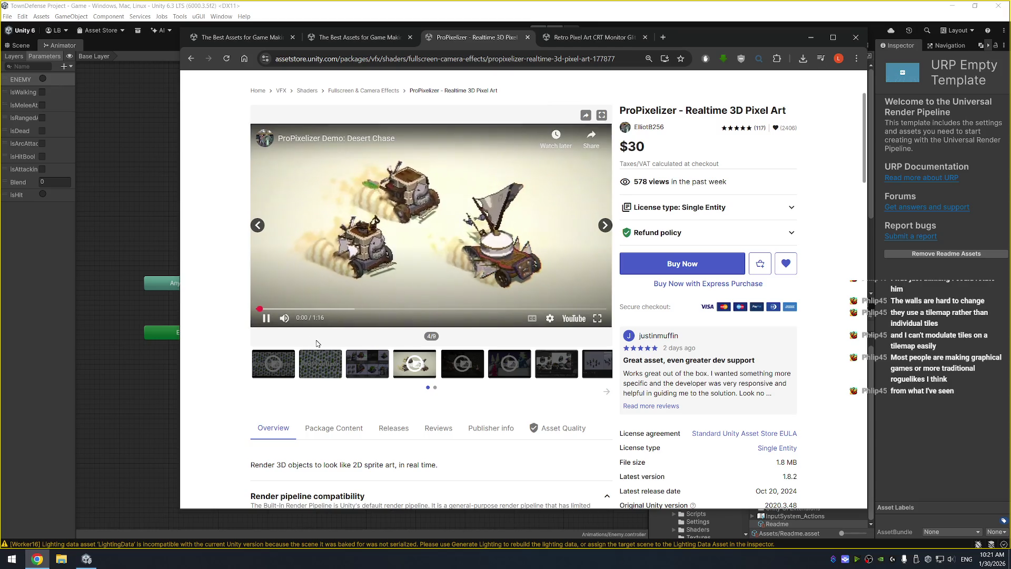
{"action": "left_click", "coordinate": [336, 309]}
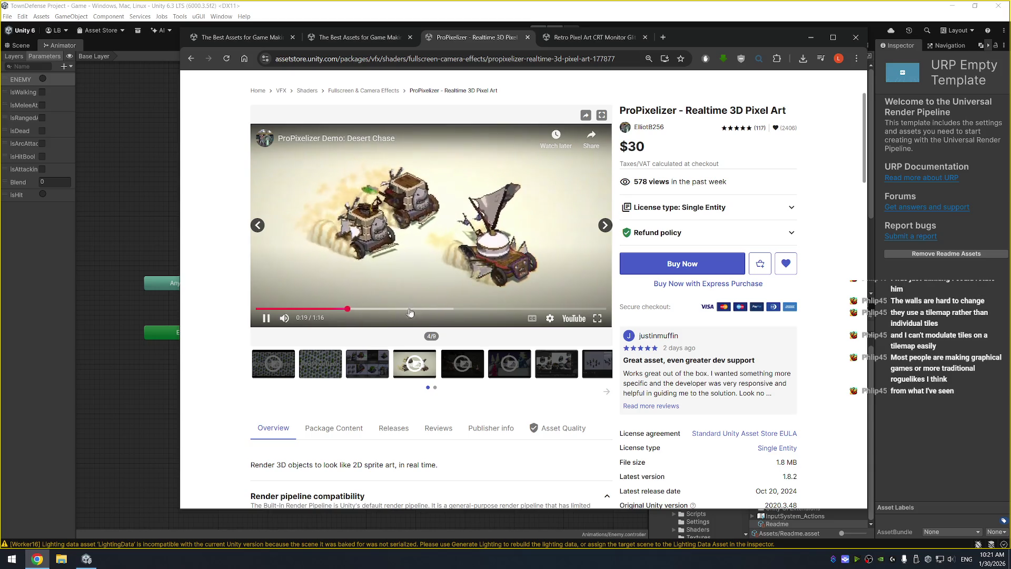
{"action": "left_click", "coordinate": [463, 309]}
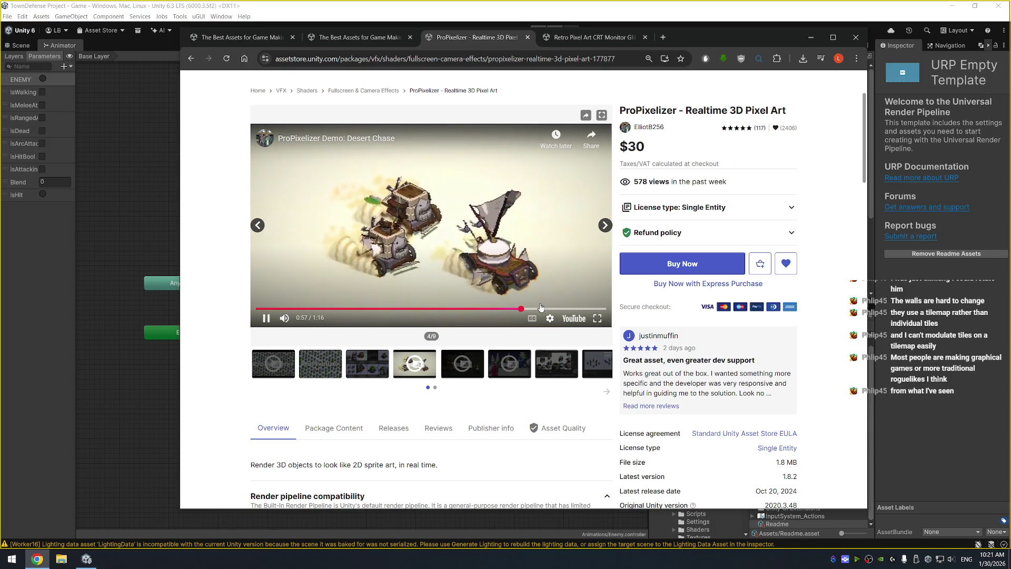
Skip through the RPG demo, then play and pause the Wizard Battle demo
{"action": "left_click", "coordinate": [459, 360]}
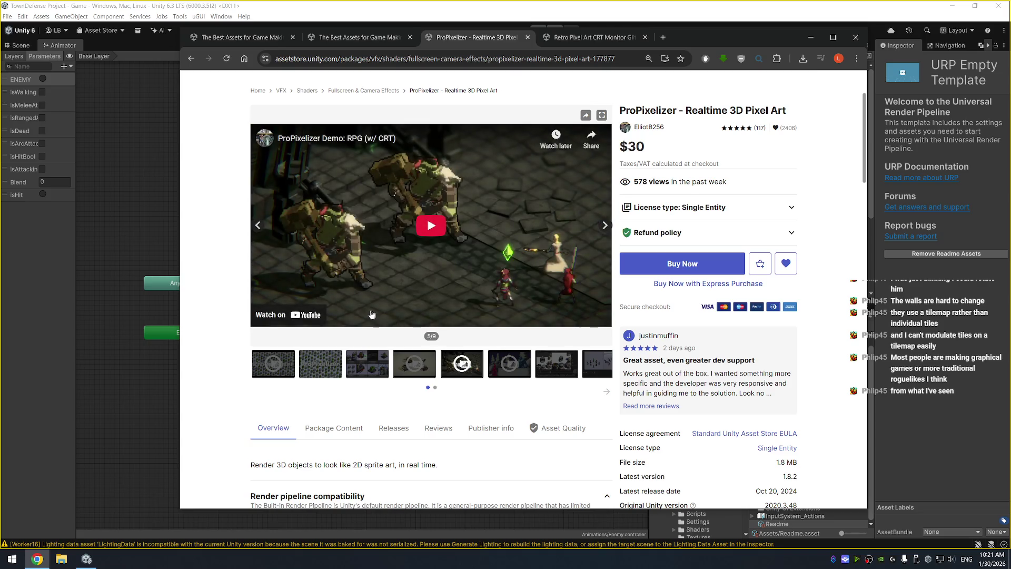
{"action": "left_click_drag", "start_coordinate": [322, 309], "coordinate": [547, 307]}
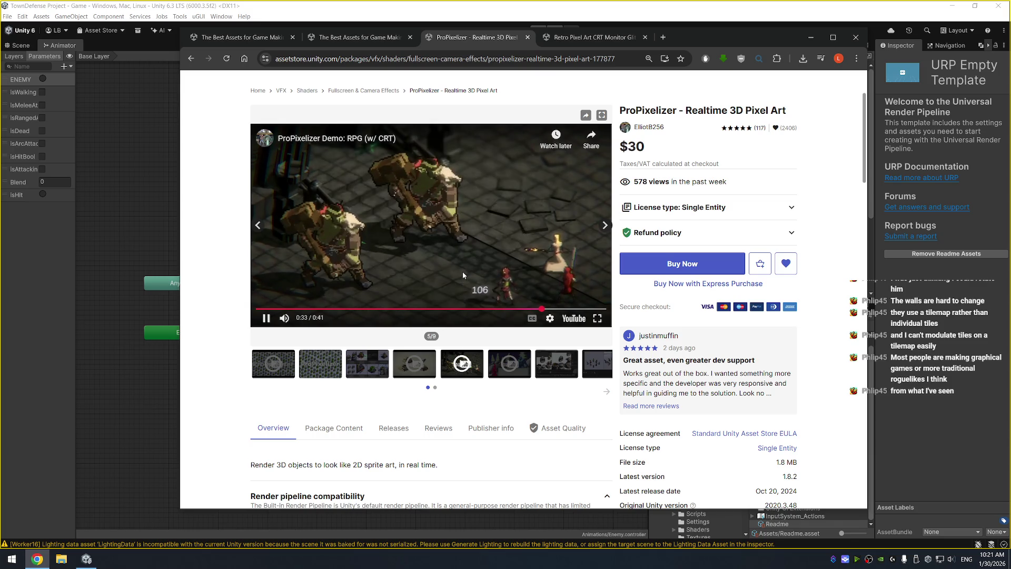
{"action": "left_click", "coordinate": [516, 356]}
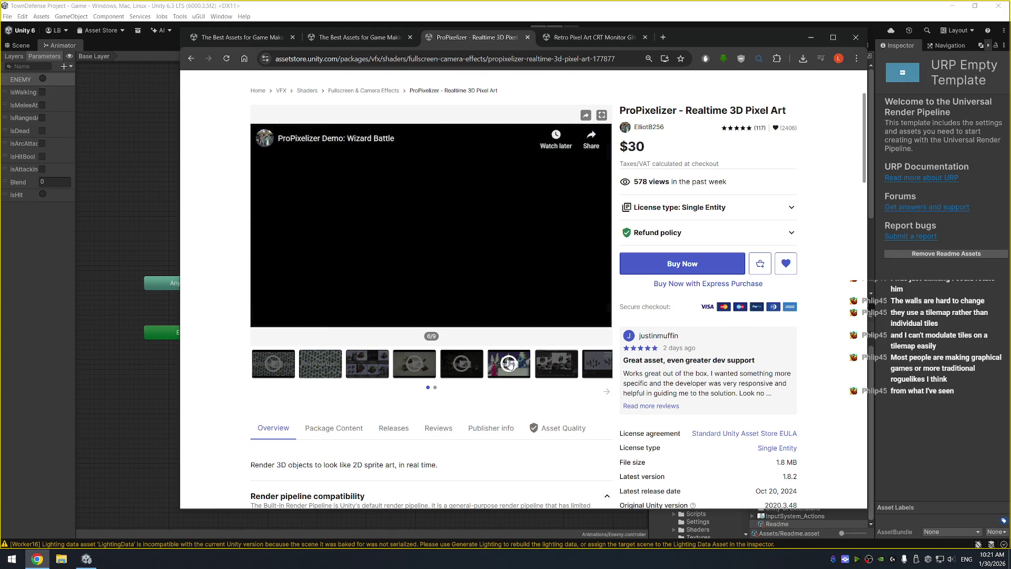
{"action": "left_click", "coordinate": [474, 266]}
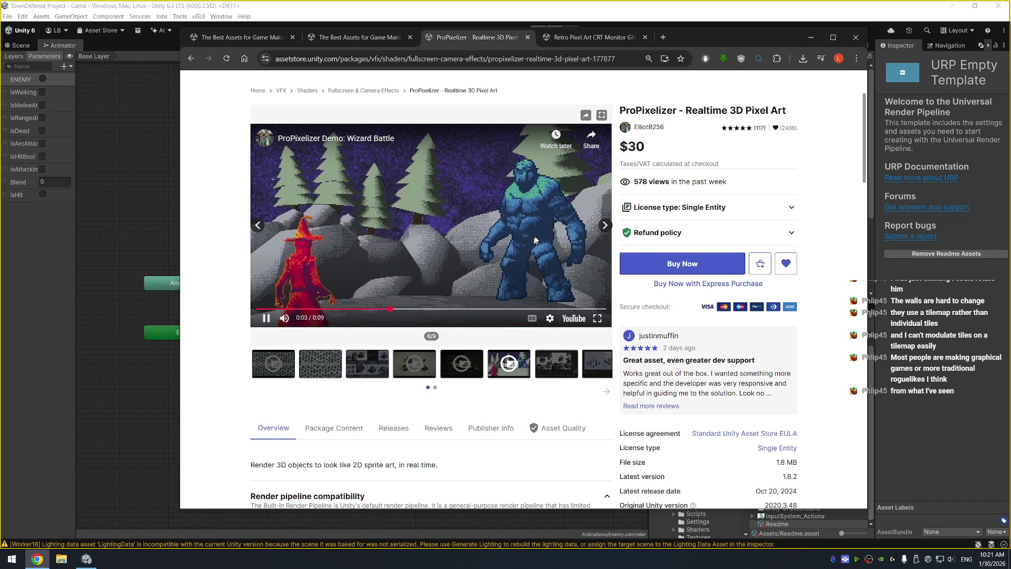
{"action": "left_click", "coordinate": [536, 230]}
View gallery screenshots seven to nine, then return to the first thumbnail set
{"action": "left_click", "coordinate": [568, 375]}
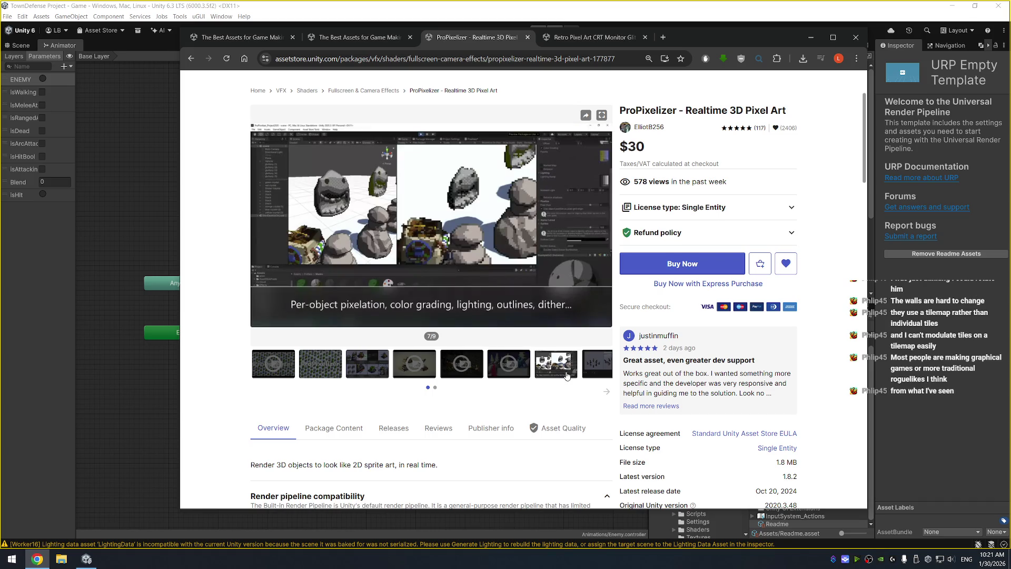
{"action": "left_click", "coordinate": [595, 366]}
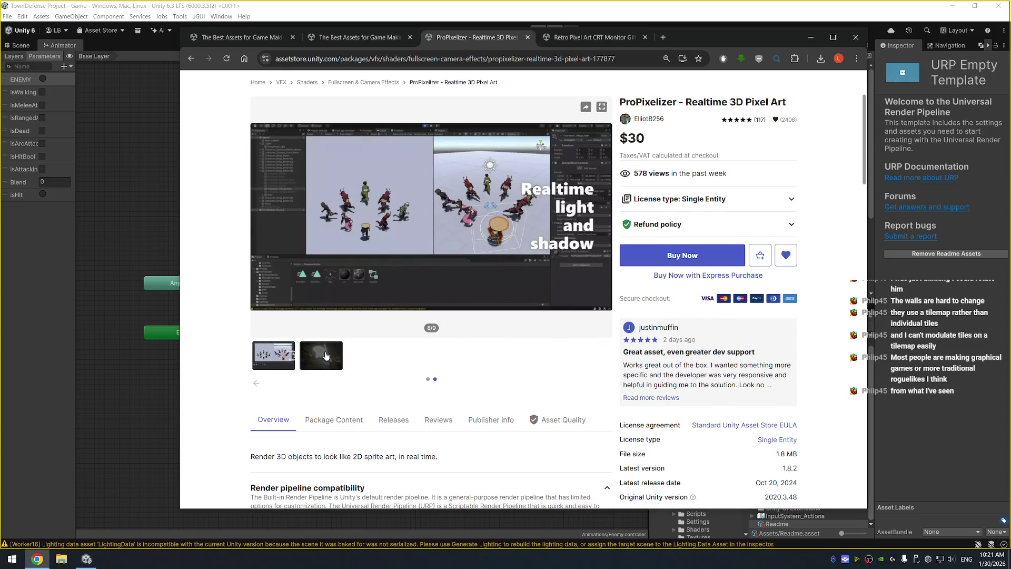
{"action": "left_click", "coordinate": [327, 355]}
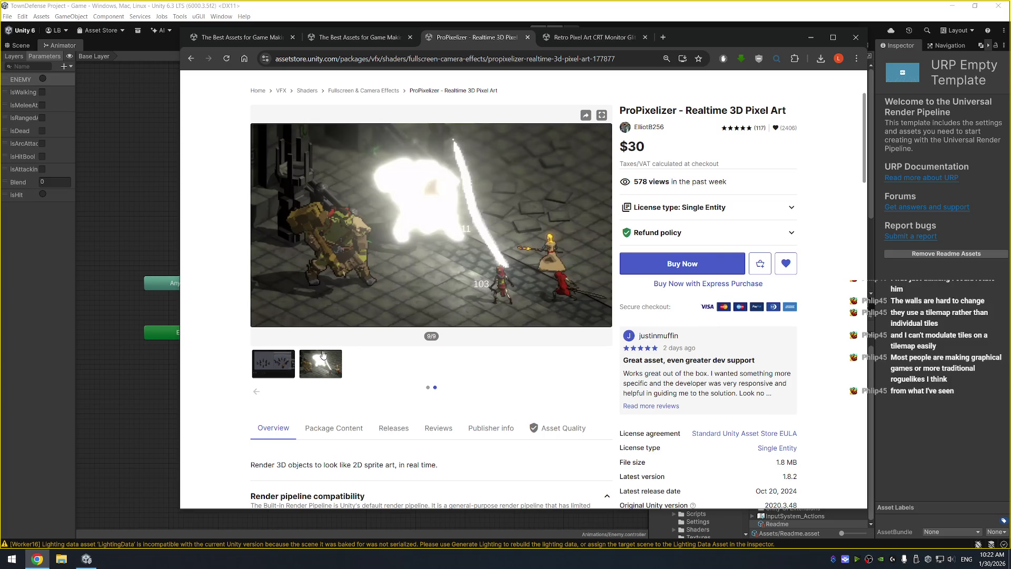
{"action": "left_click", "coordinate": [257, 393]}
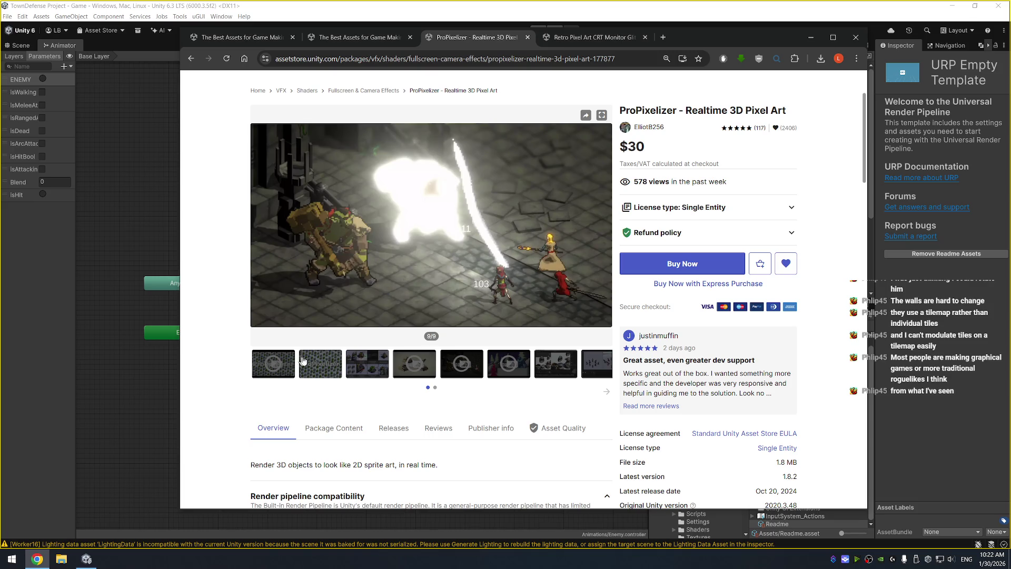
Play and pause the first preview video, then open the full feature list and playable demos
{"action": "left_click", "coordinate": [287, 361]}
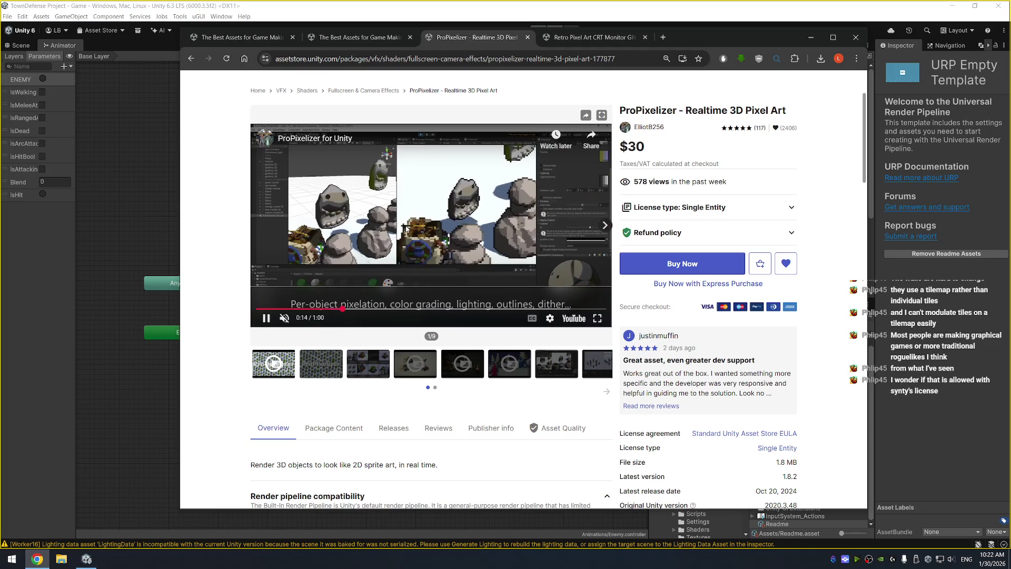
{"action": "left_click", "coordinate": [406, 199]}
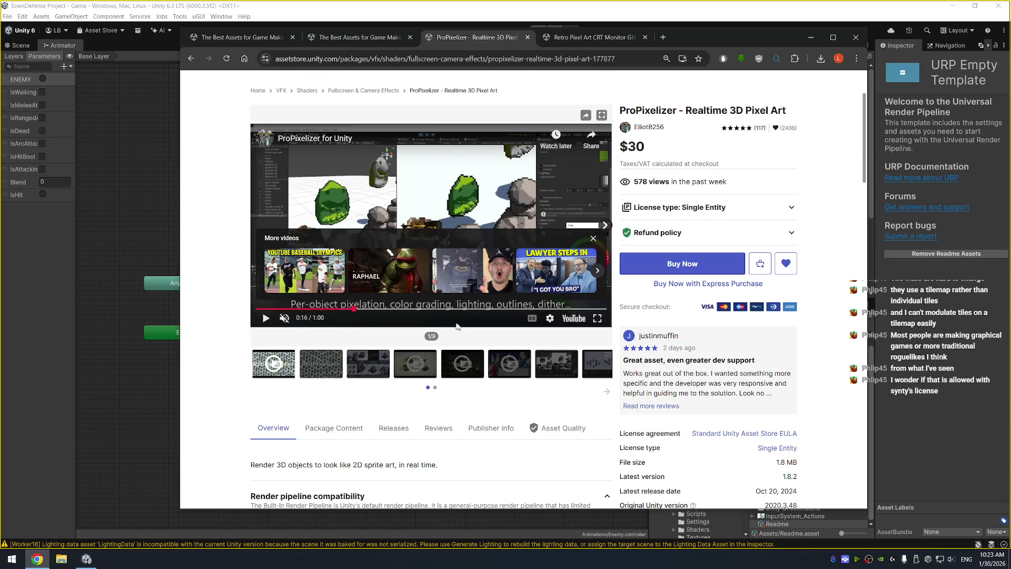
{"action": "scroll", "coordinate": [406, 410], "scroll_direction": "down", "scroll_amount": 3}
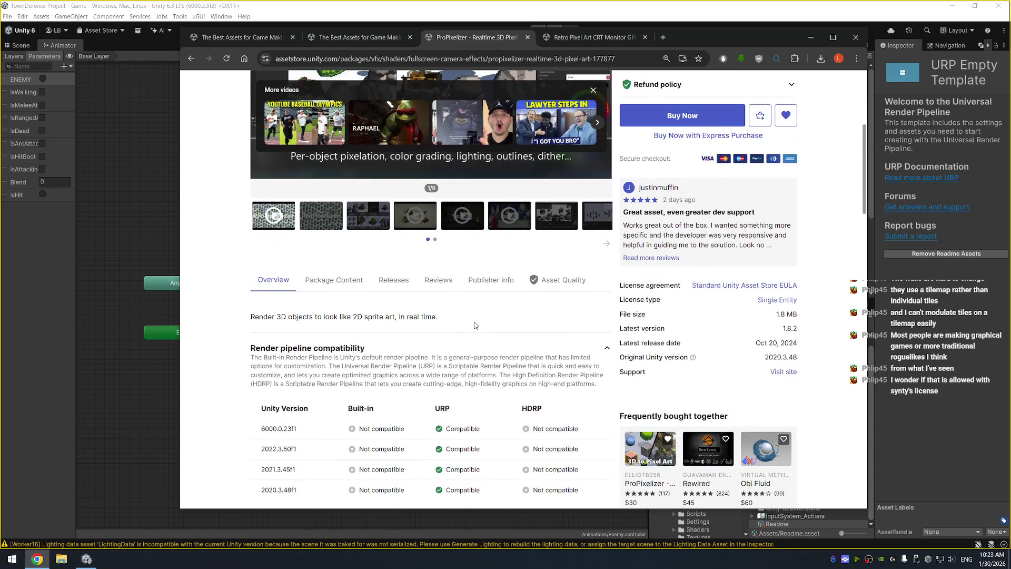
{"action": "scroll", "coordinate": [421, 306], "scroll_direction": "down", "scroll_amount": 3}
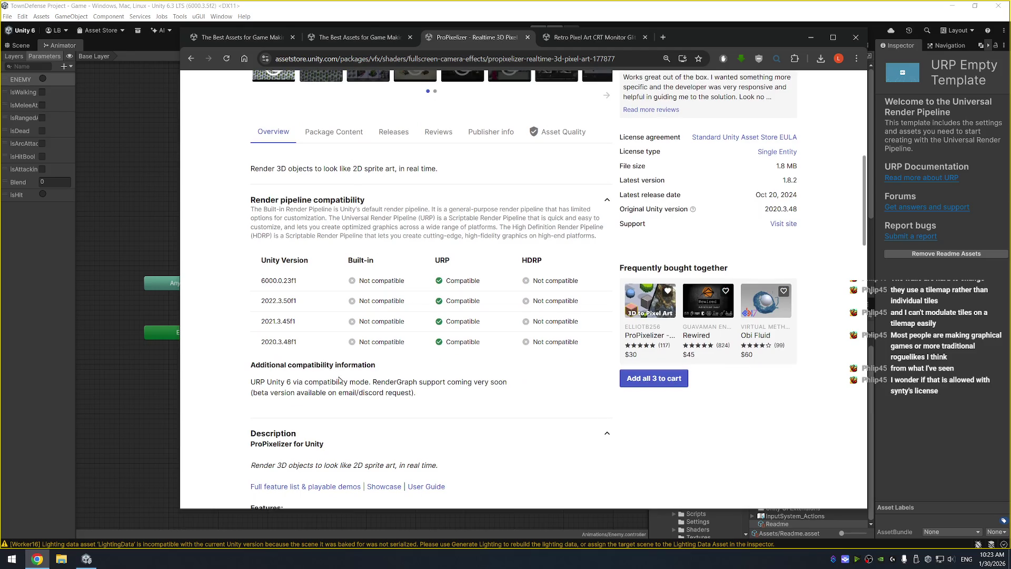
{"action": "scroll", "coordinate": [402, 346], "scroll_direction": "down", "scroll_amount": 4}
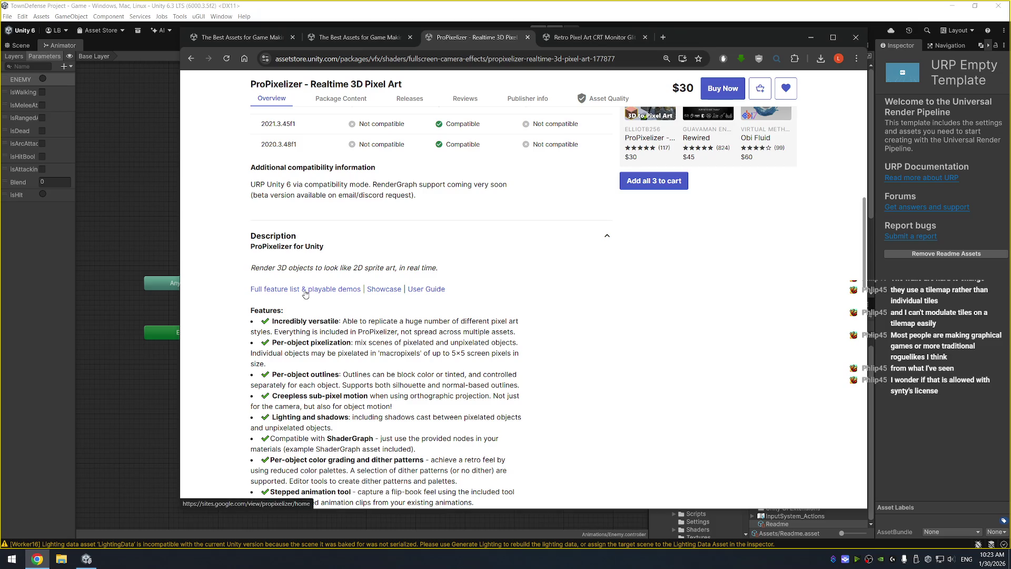
{"action": "left_click", "coordinate": [305, 289]}
Open the Stone Heads demo's 'Play on itch.io' link in a new tab and switch to it
{"action": "scroll", "coordinate": [783, 123], "scroll_direction": "down", "scroll_amount": 2}
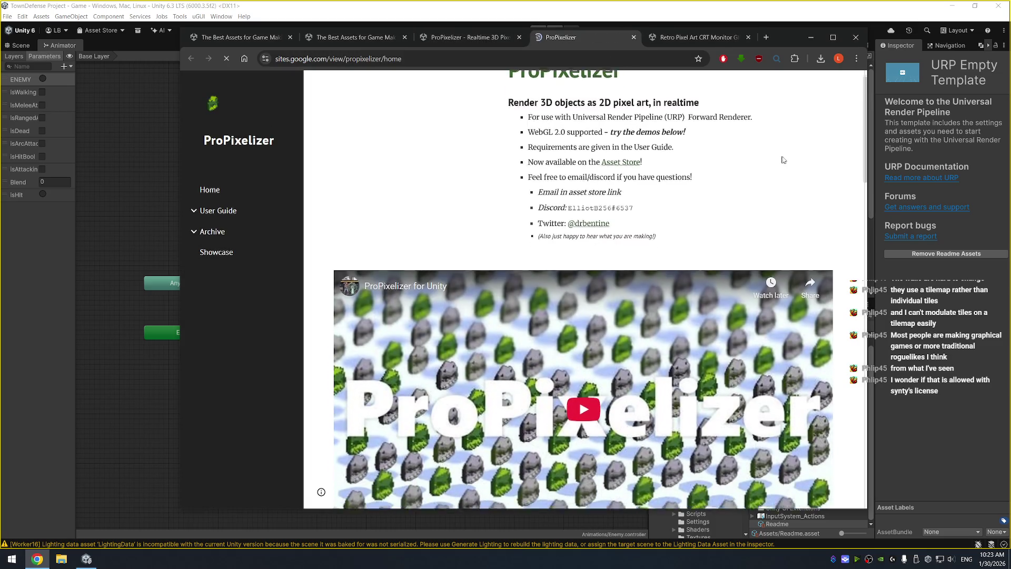
{"action": "scroll", "coordinate": [747, 247], "scroll_direction": "down", "scroll_amount": 2}
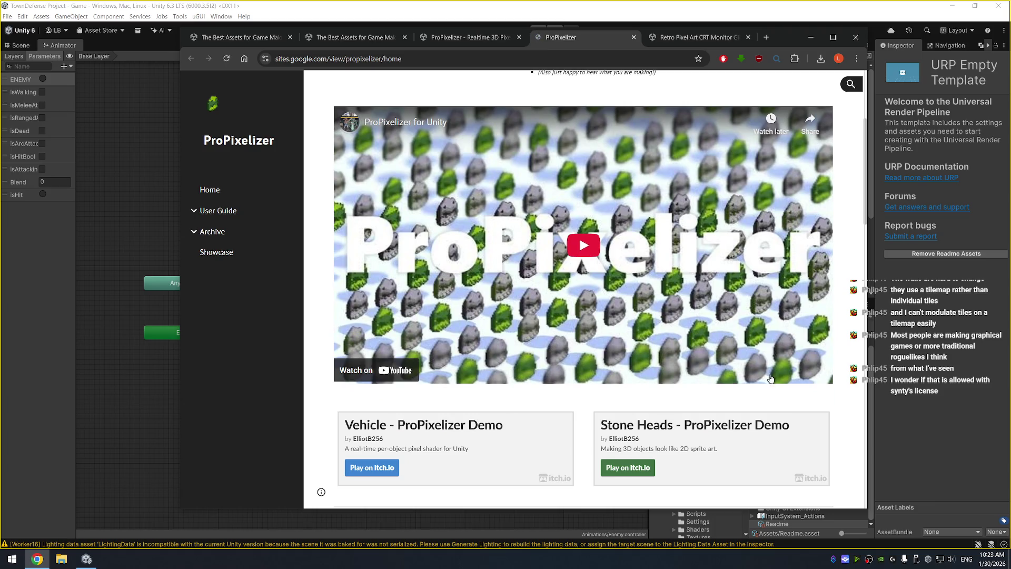
{"action": "scroll", "coordinate": [769, 379], "scroll_direction": "down", "scroll_amount": 3}
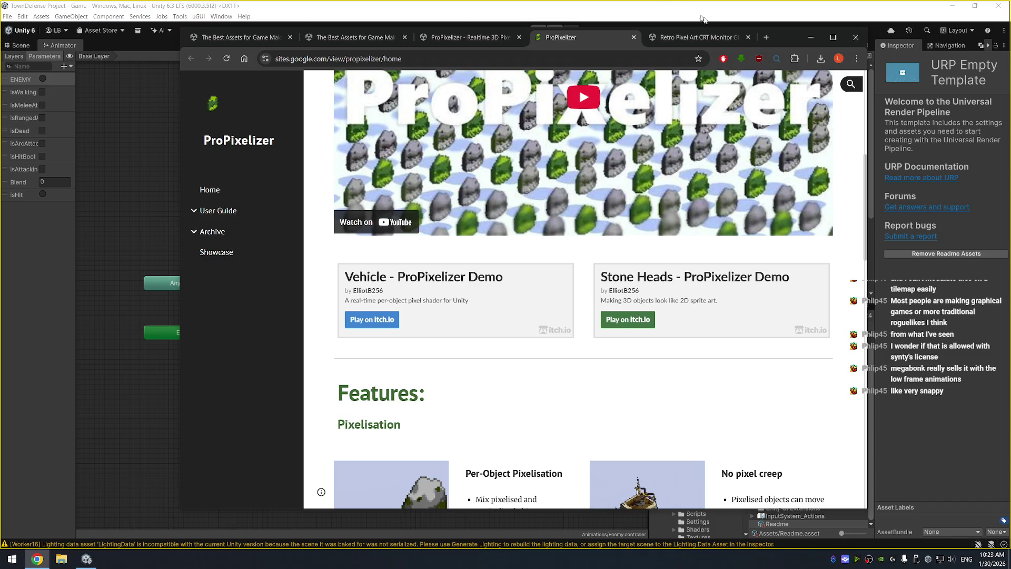
{"action": "right_click", "coordinate": [629, 325]}
{"action": "left_click", "coordinate": [658, 329]}
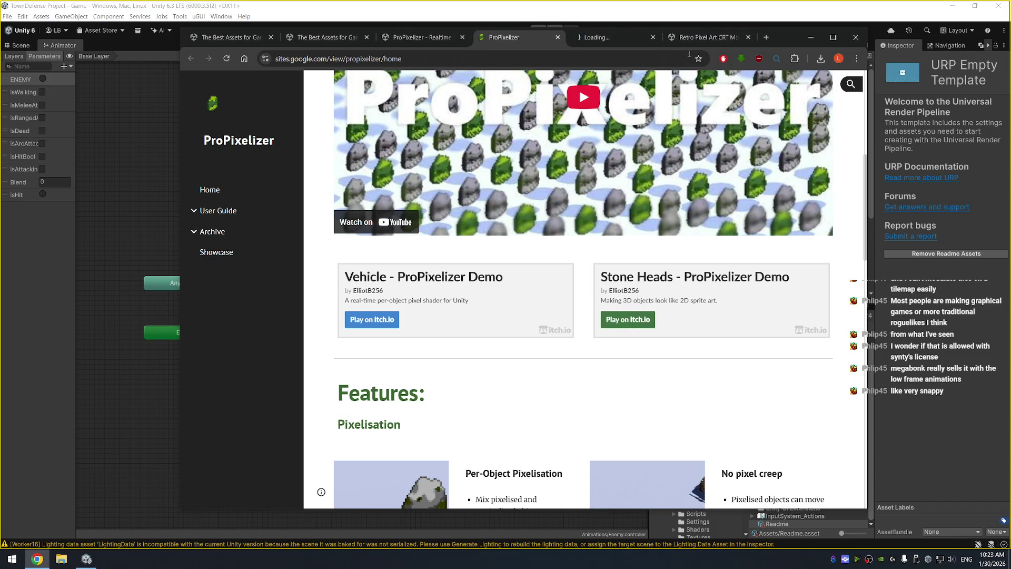
{"action": "left_click", "coordinate": [708, 37]}
{"action": "left_click", "coordinate": [614, 37]}
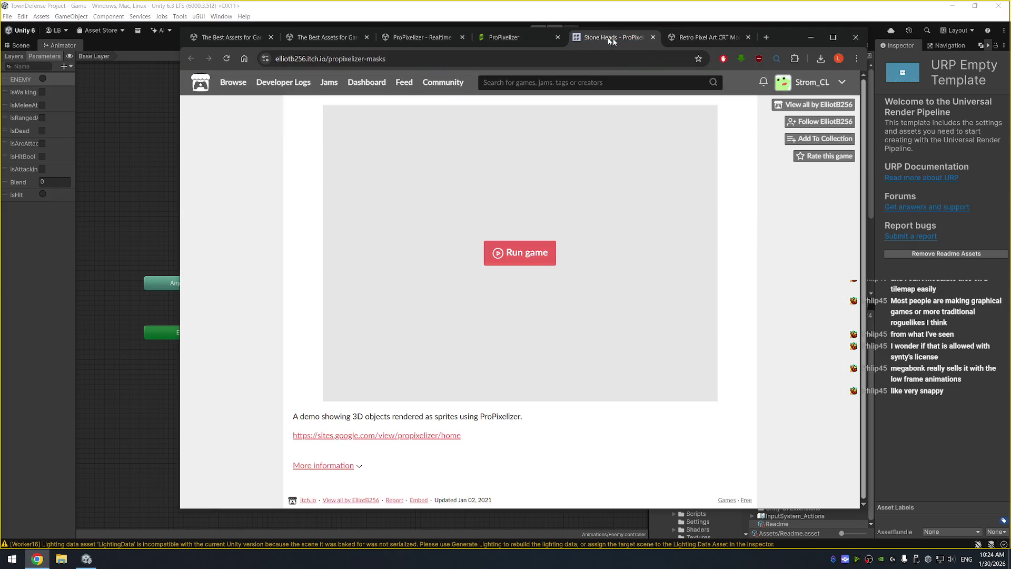
Close the CRT store tab, run the Stone Heads demo, close it, and open the Vehicle demo
{"action": "left_click", "coordinate": [748, 37]}
{"action": "left_click", "coordinate": [524, 254]}
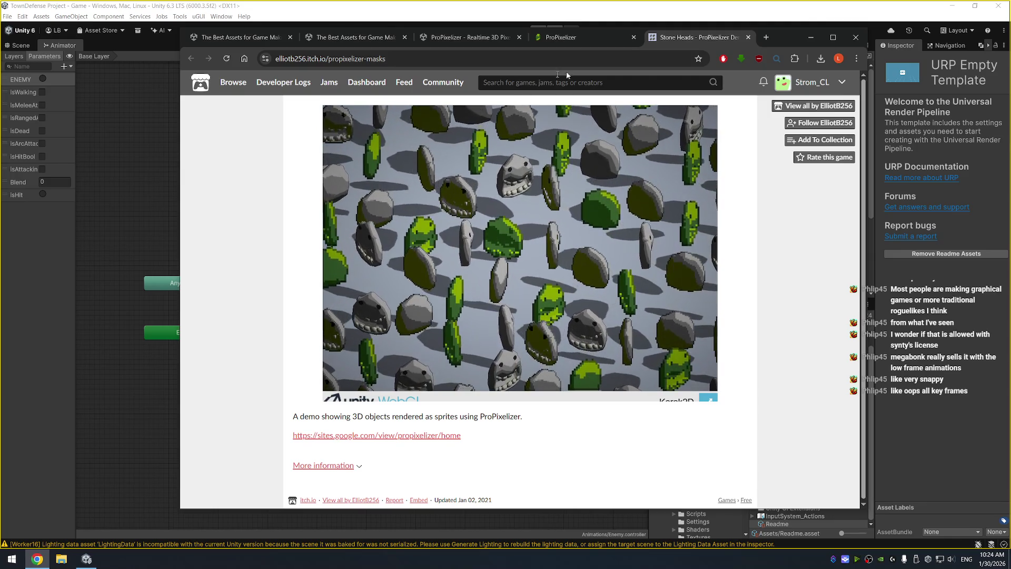
{"action": "left_click", "coordinate": [748, 37]}
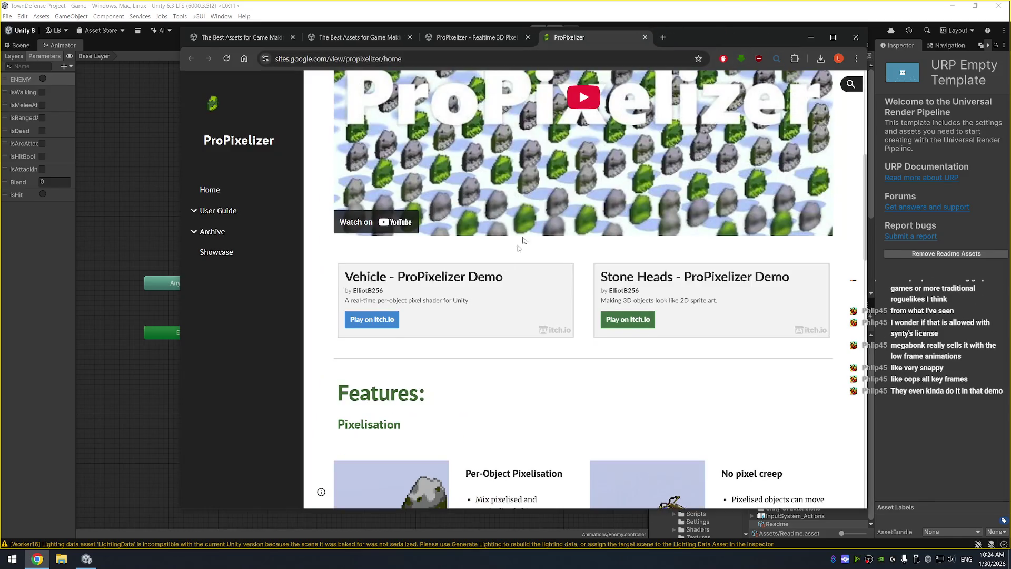
{"action": "left_click", "coordinate": [377, 320]}
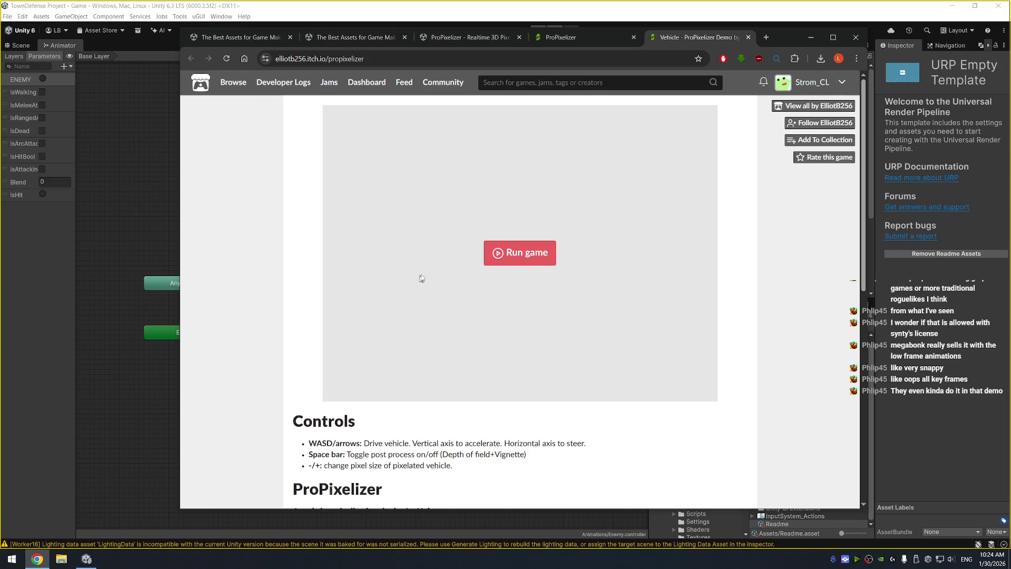
Run the Vehicle web demo, drive away from the pillars, and switch to fullscreen
{"action": "left_click", "coordinate": [547, 263]}
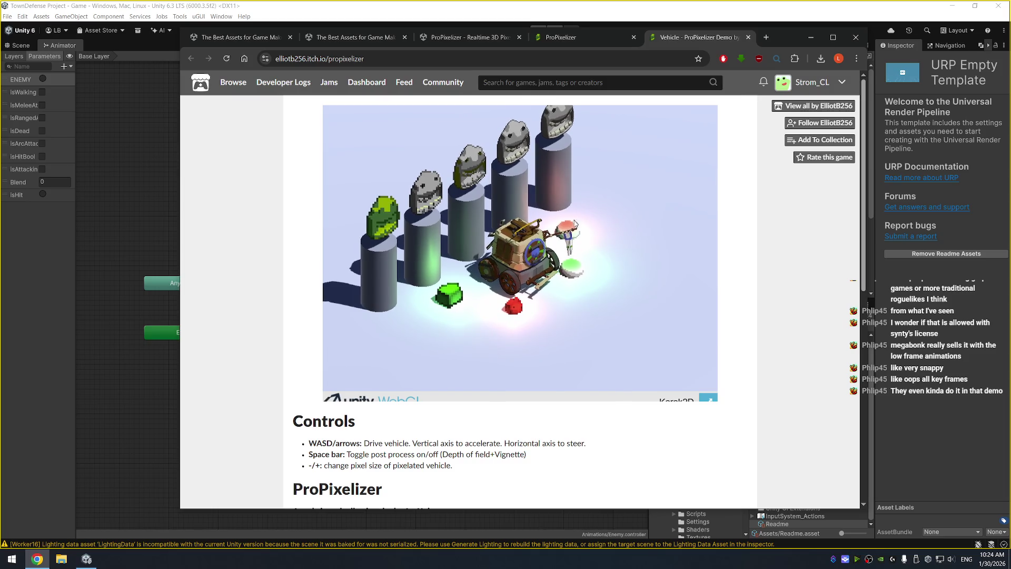
{"action": "key", "text": "w"}
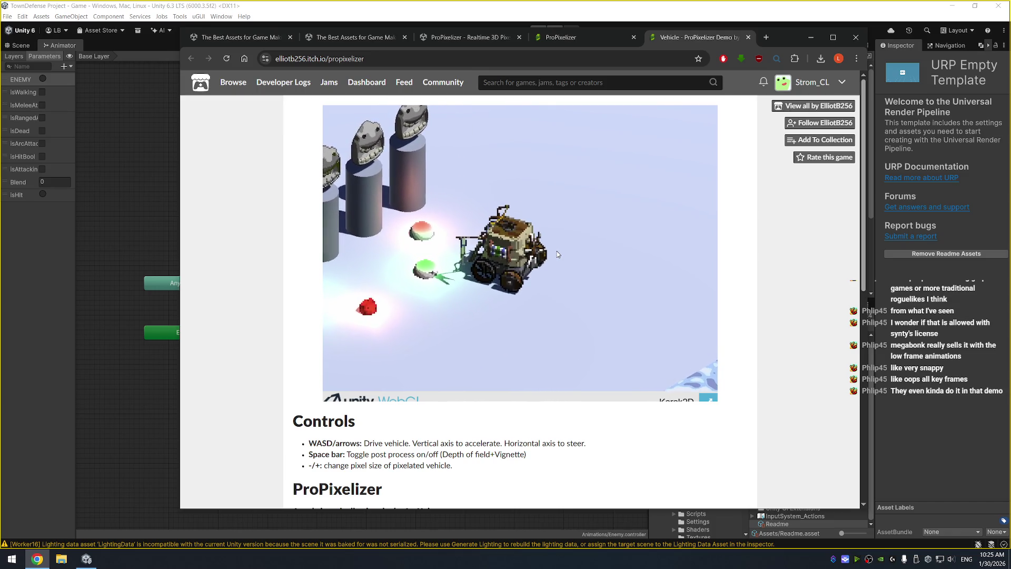
{"action": "left_click", "coordinate": [708, 397]}
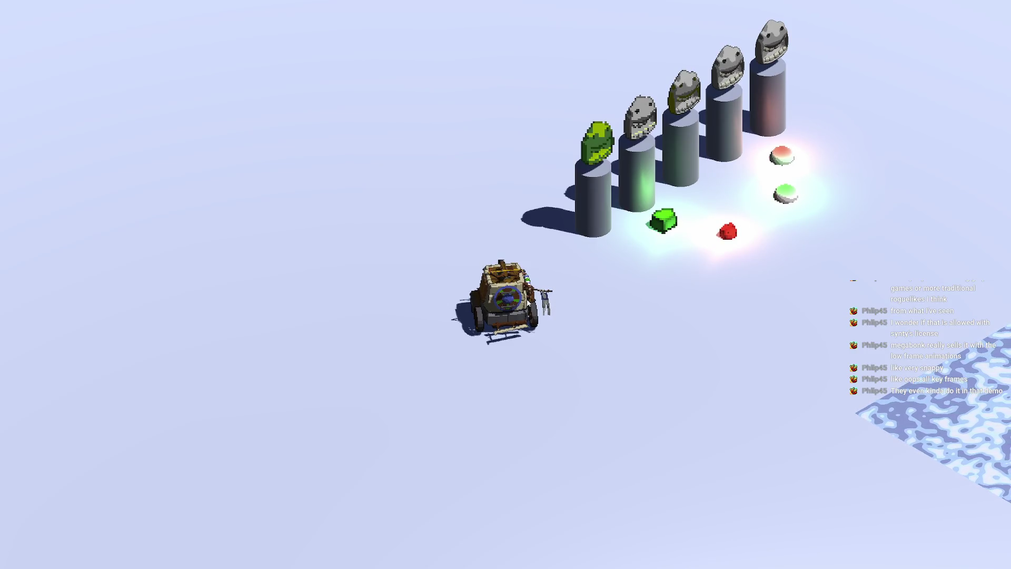
Drive the vehicle onto the ice, past the glowing buttons, then exit fullscreen with Esc
{"action": "key", "text": "w"}
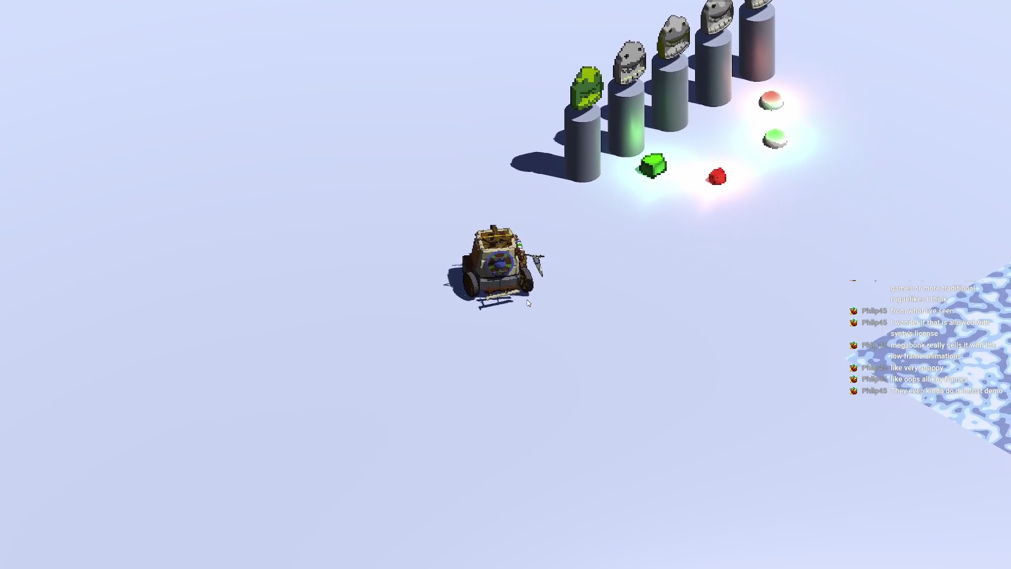
{"action": "key", "text": "w"}
{"action": "key", "text": "d"}
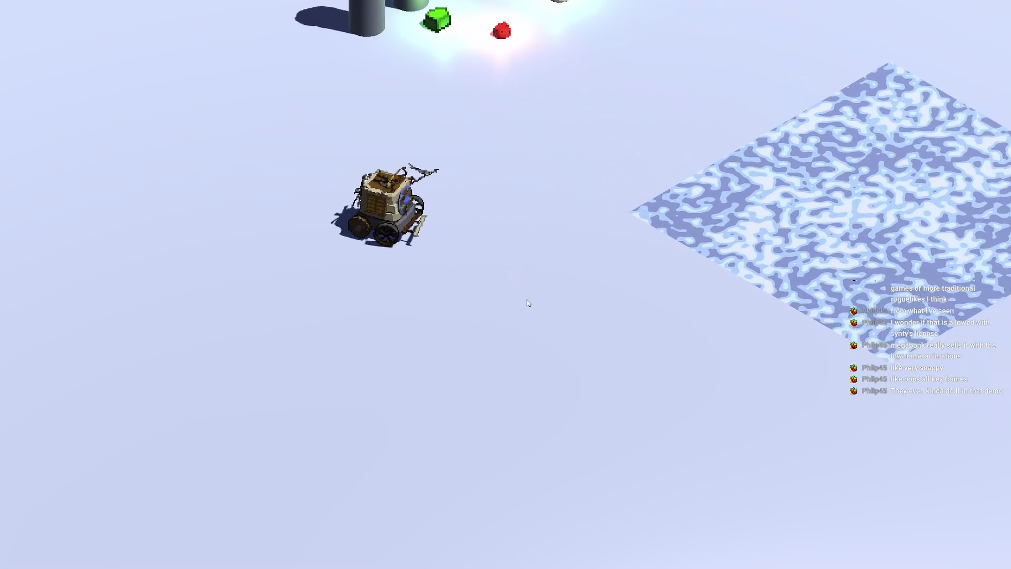
{"action": "key", "text": "d"}
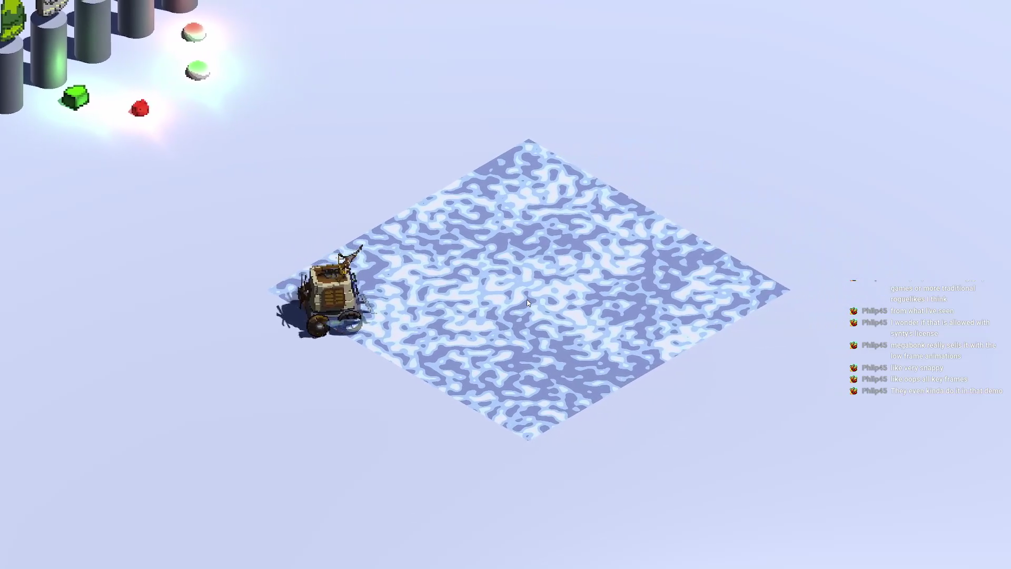
{"action": "key", "text": "a"}
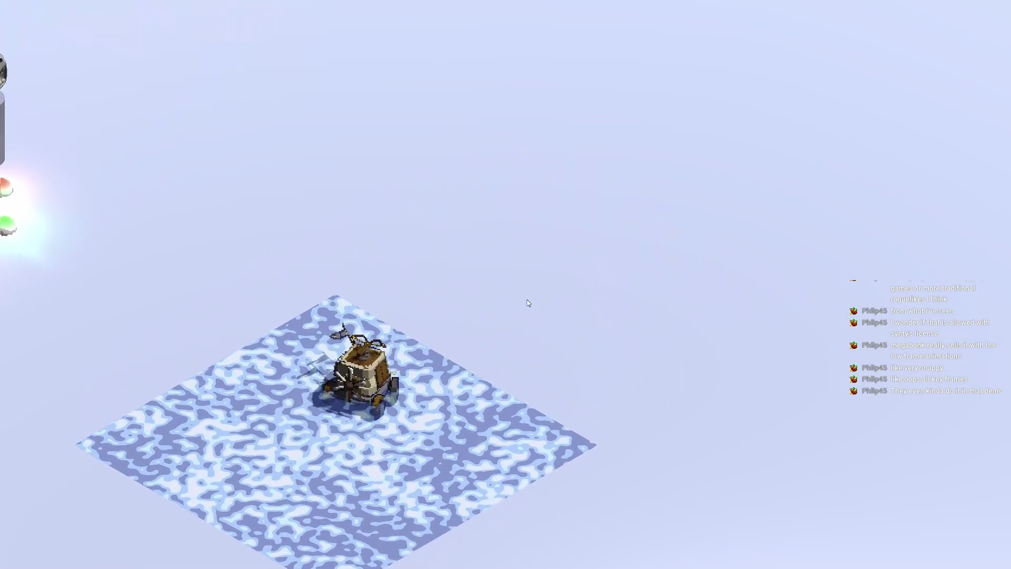
{"action": "key", "text": "a"}
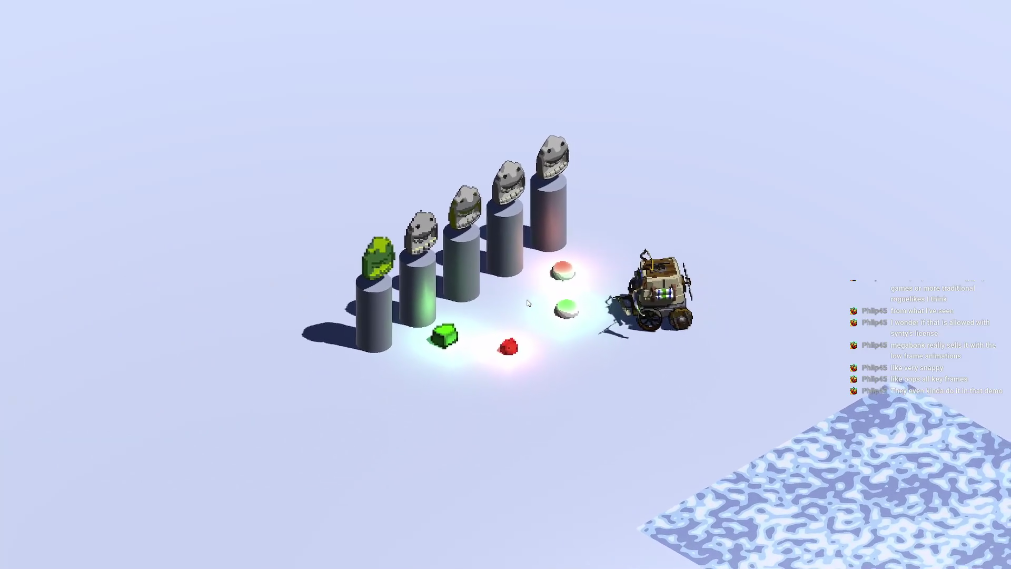
{"action": "key", "text": "a"}
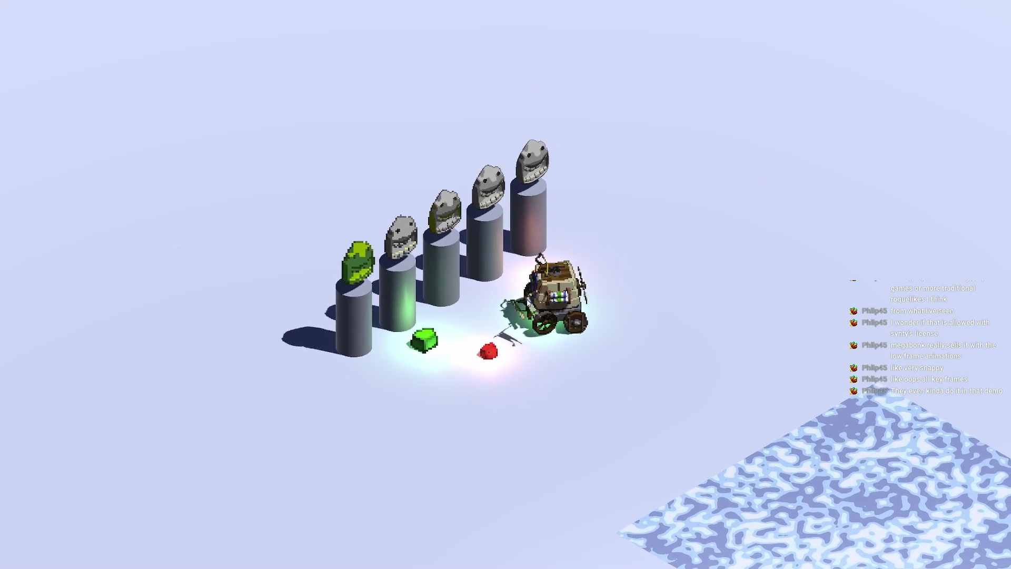
{"action": "key", "text": "d"}
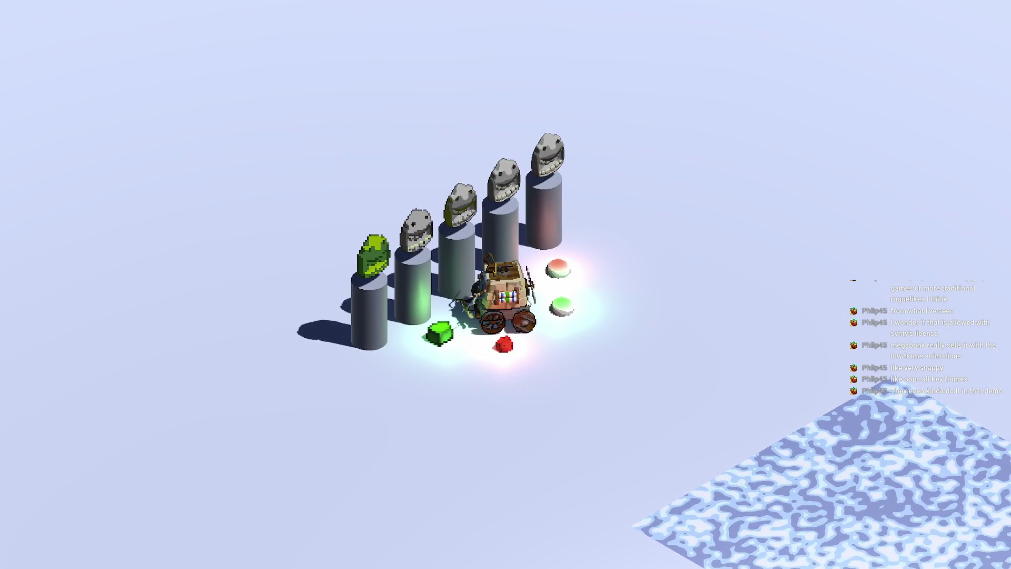
{"action": "key", "text": "d"}
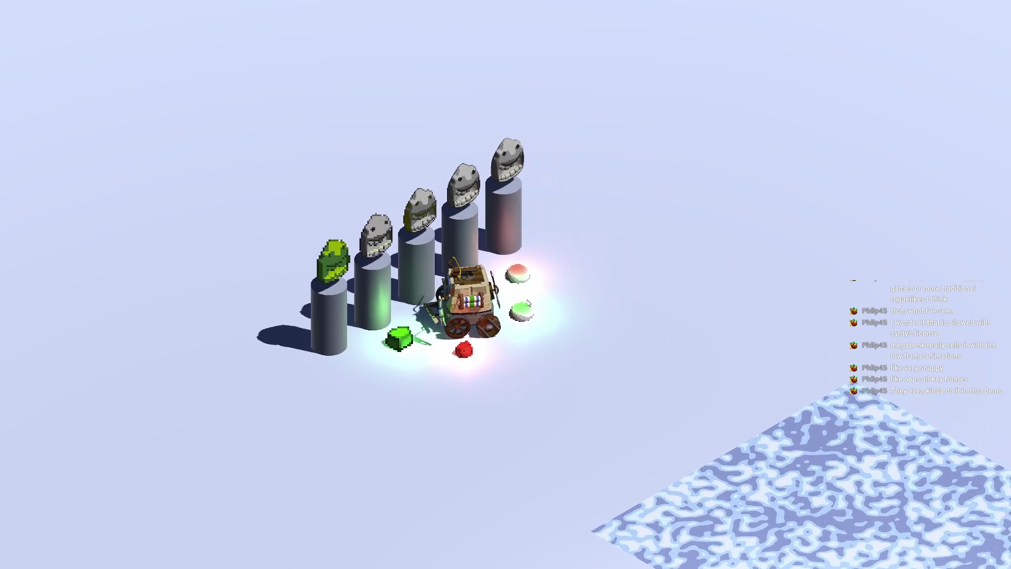
{"action": "key", "text": "Escape"}
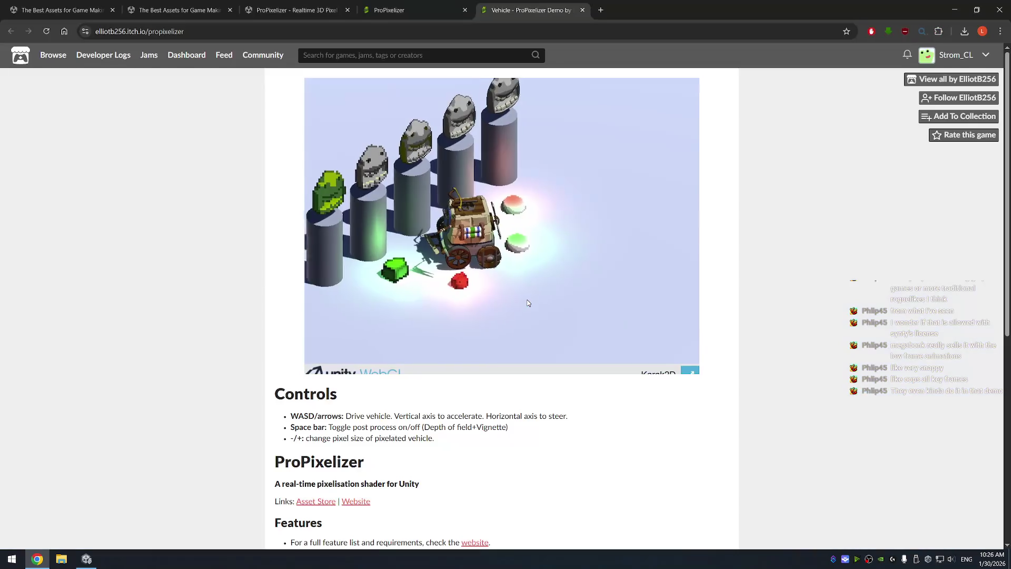
Close the Vehicle demo and ProPixelizer site tabs, select the product title, and return to the Unity scene
{"action": "left_click", "coordinate": [582, 10]}
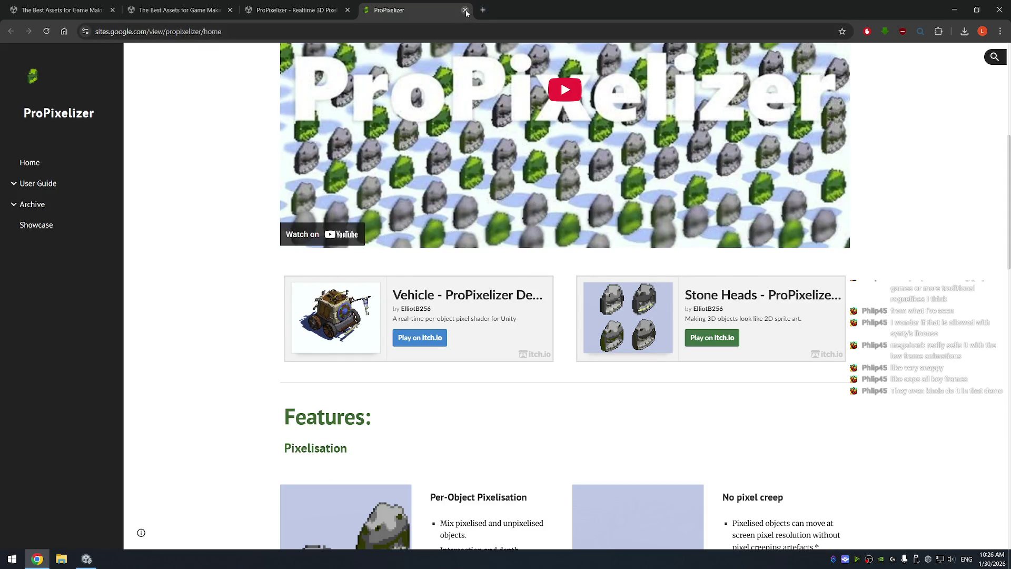
{"action": "left_click", "coordinate": [465, 10]}
{"action": "scroll", "coordinate": [451, 182], "scroll_direction": "up", "scroll_amount": 12}
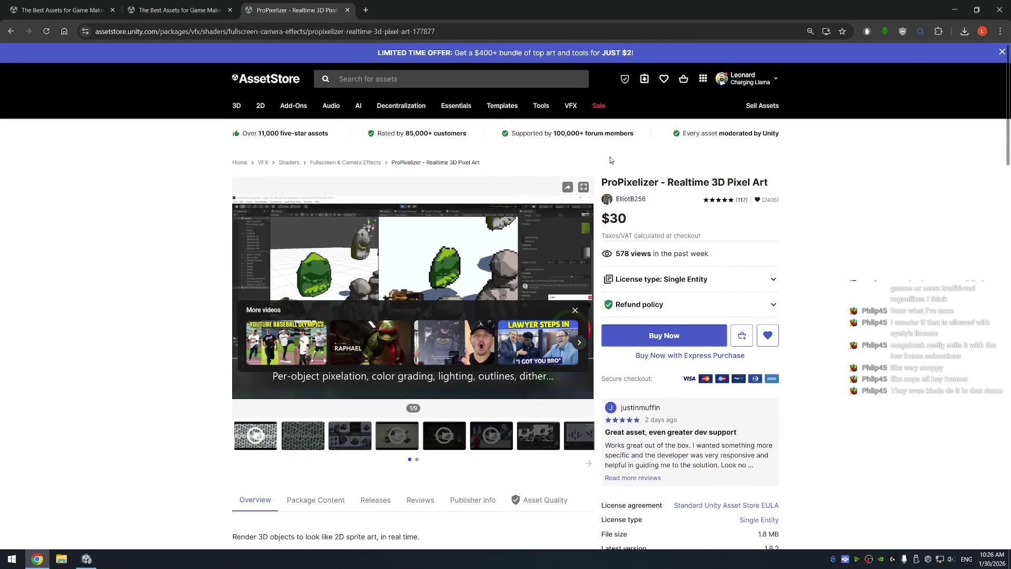
{"action": "left_click_drag", "start_coordinate": [601, 182], "coordinate": [772, 180]}
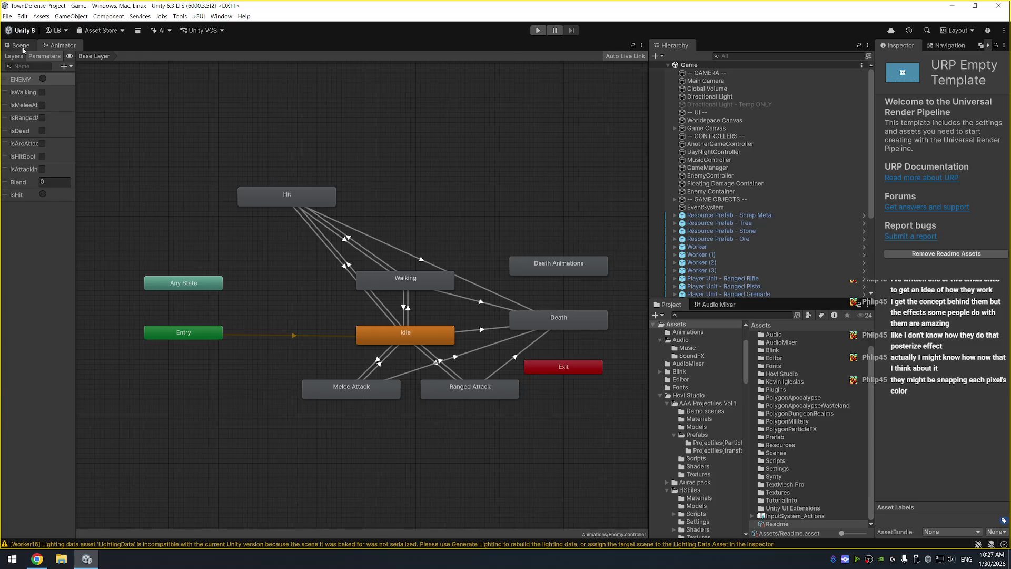
{"action": "left_click", "coordinate": [21, 46]}
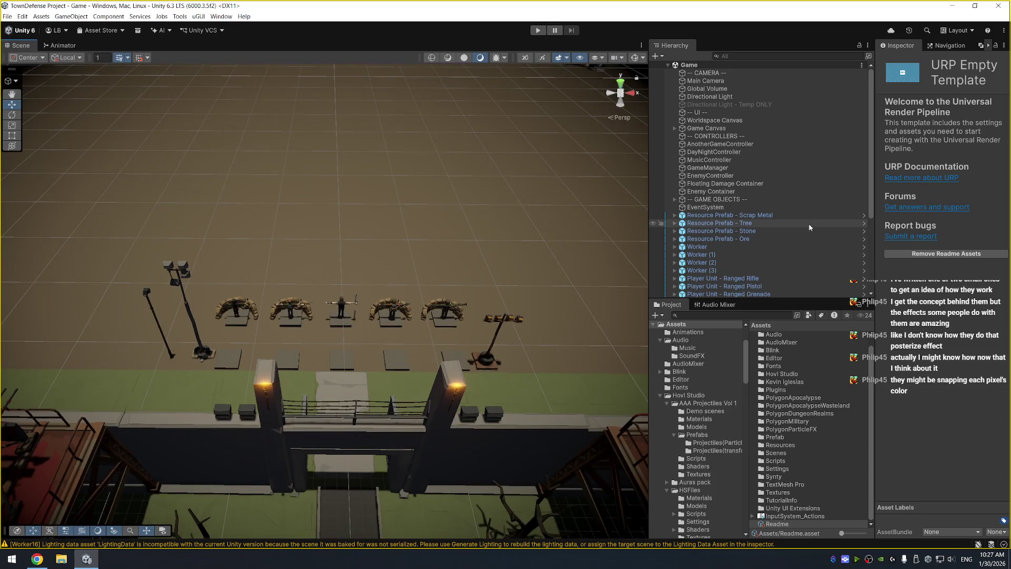
Frame the Worker and select its SM_Chr_Villager_Male_01 mesh in the Hierarchy
{"action": "double_click", "coordinate": [737, 248]}
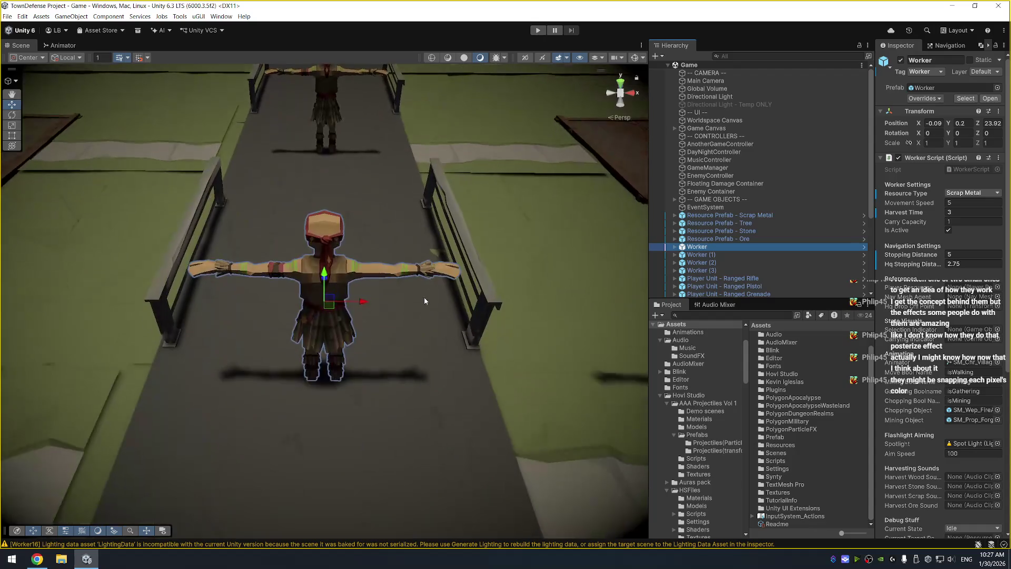
{"action": "left_click_drag", "start_coordinate": [424, 301], "coordinate": [300, 306]}
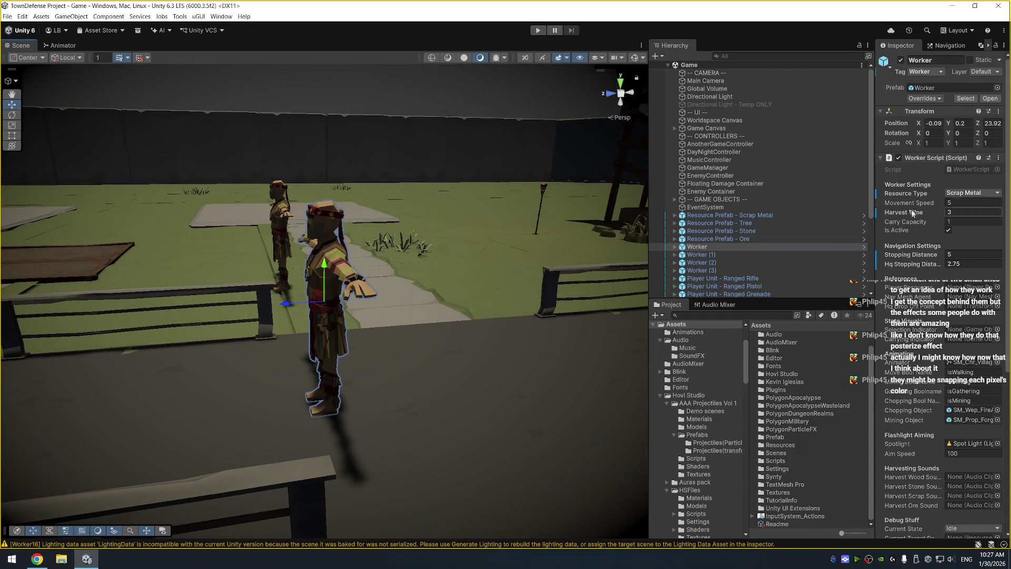
{"action": "left_click", "coordinate": [712, 249]}
{"action": "key", "text": "Right"}
{"action": "key", "text": "Down"}
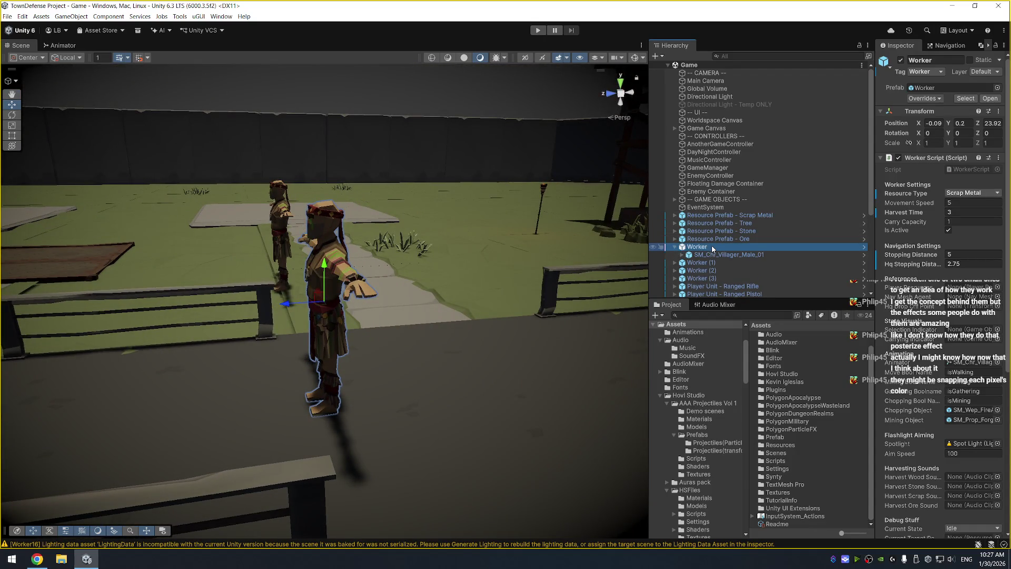
{"action": "key", "text": "Right"}
{"action": "key", "text": "Down"}
{"action": "key", "text": "Down"}
{"action": "key", "text": "Down"}
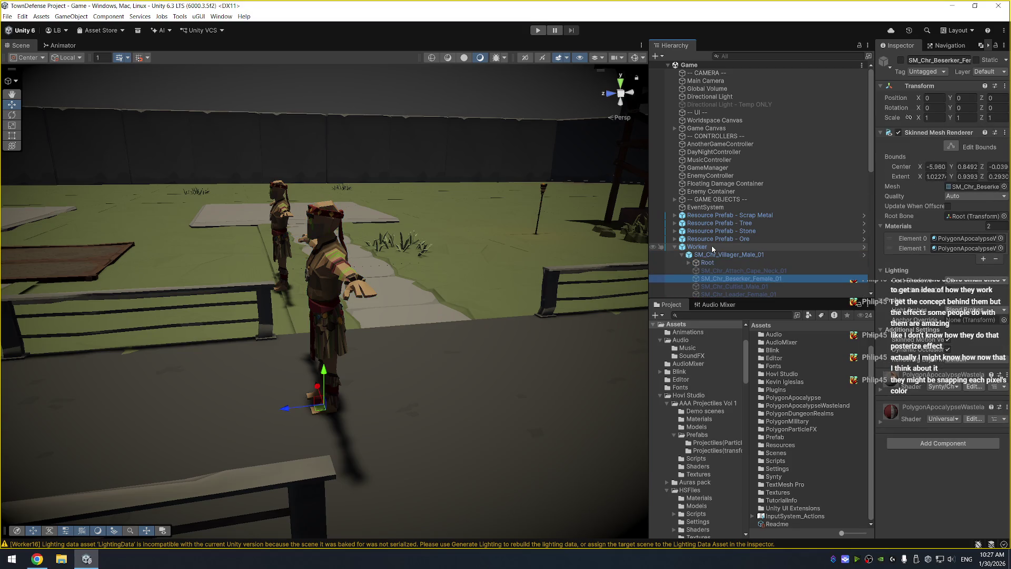
{"action": "scroll", "coordinate": [712, 249], "scroll_direction": "down", "scroll_amount": 5}
{"action": "left_click", "coordinate": [763, 264]}
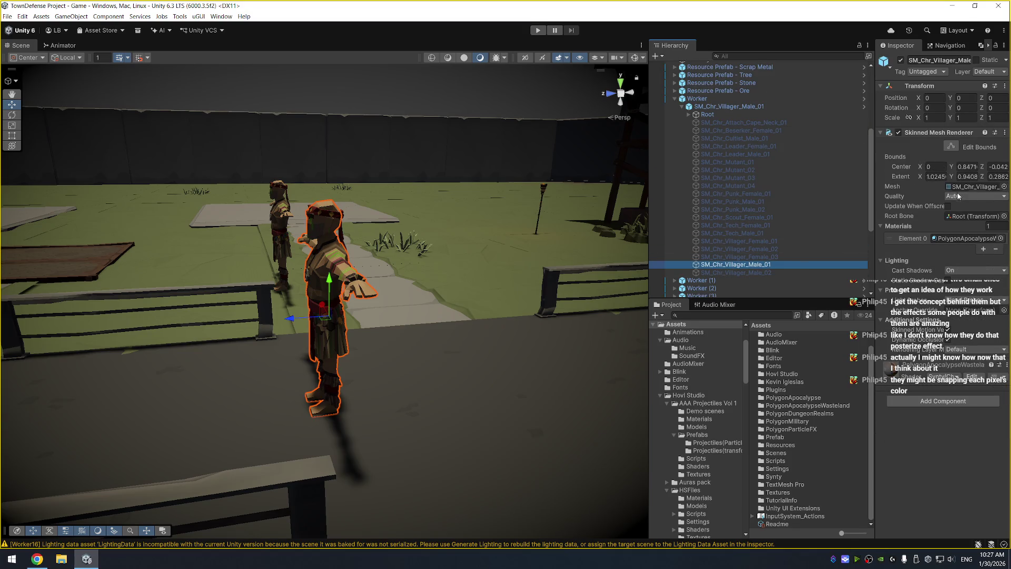
Locate the villager mesh's Wasteland character material and open its settings in the Inspector
{"action": "left_click", "coordinate": [951, 237]}
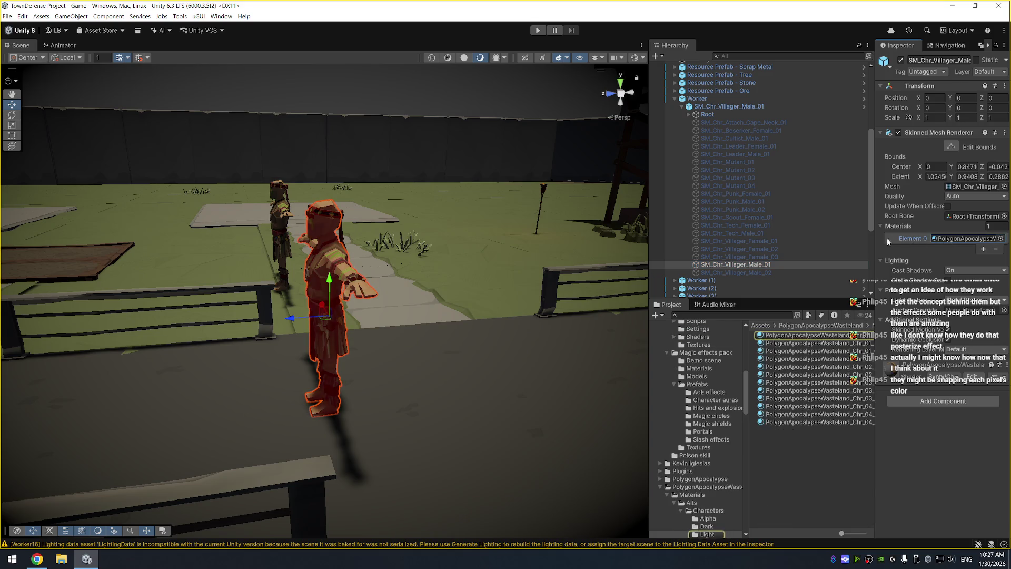
{"action": "left_click", "coordinate": [824, 335]}
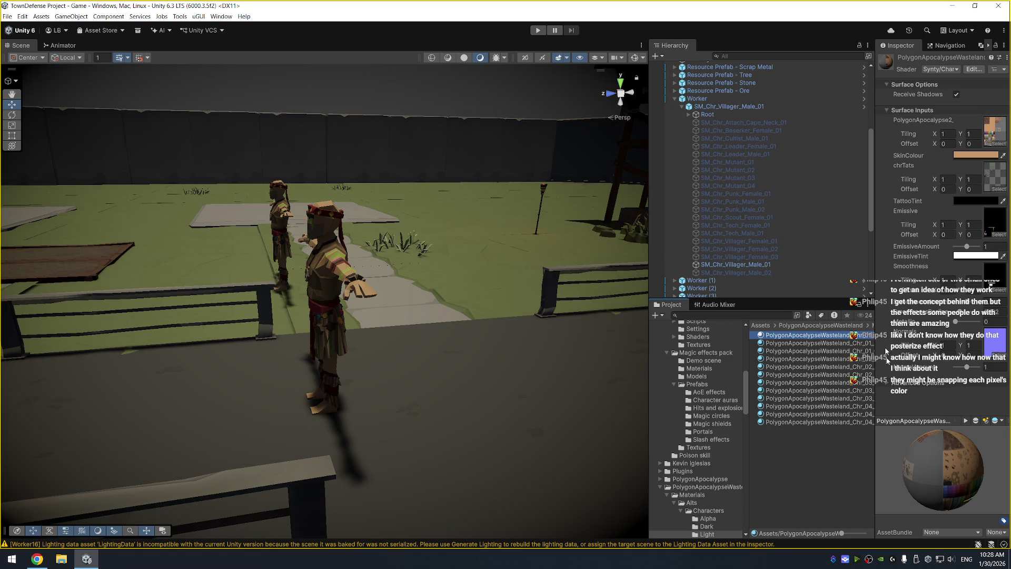
{"action": "left_click_drag", "start_coordinate": [875, 254], "coordinate": [856, 248]}
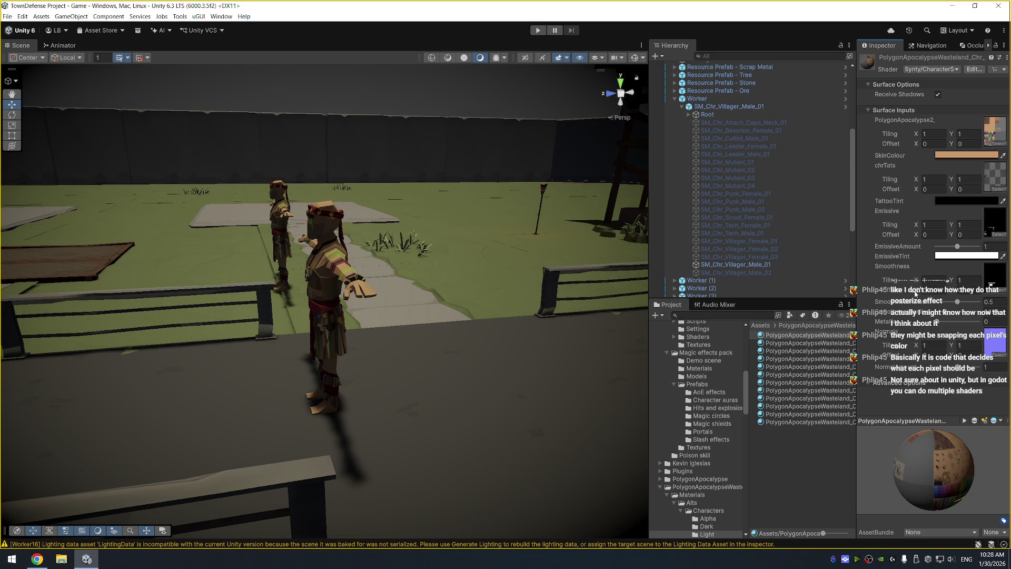
Expand Advanced Options on the villager material to show queue, sorting priority and GPU instancing
{"action": "left_click", "coordinate": [868, 382]}
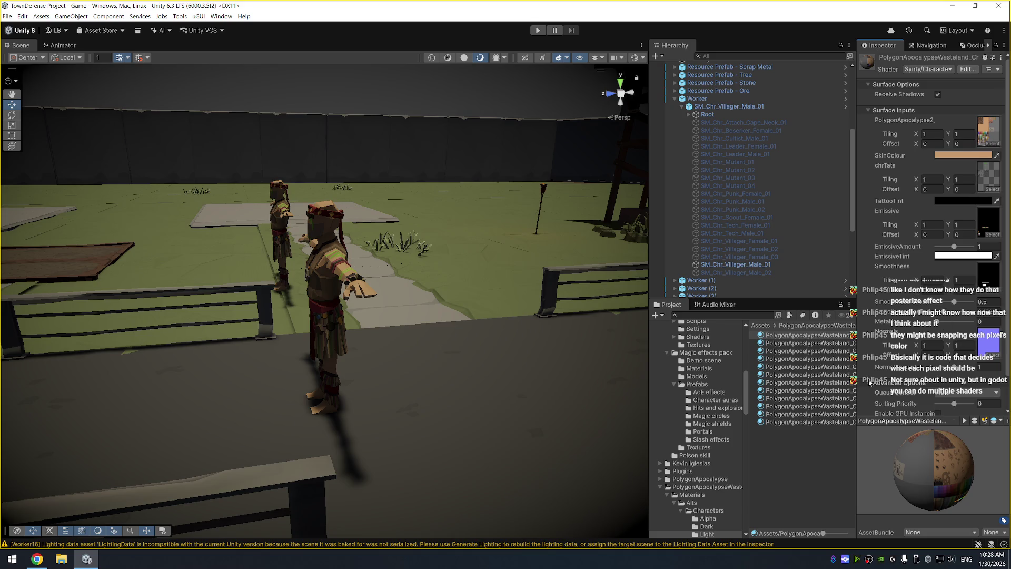
Select the 12 Wasteland Light character materials and check their GPU instancing option
{"action": "scroll", "coordinate": [869, 382], "scroll_direction": "down", "scroll_amount": 2}
{"action": "left_click", "coordinate": [813, 337]}
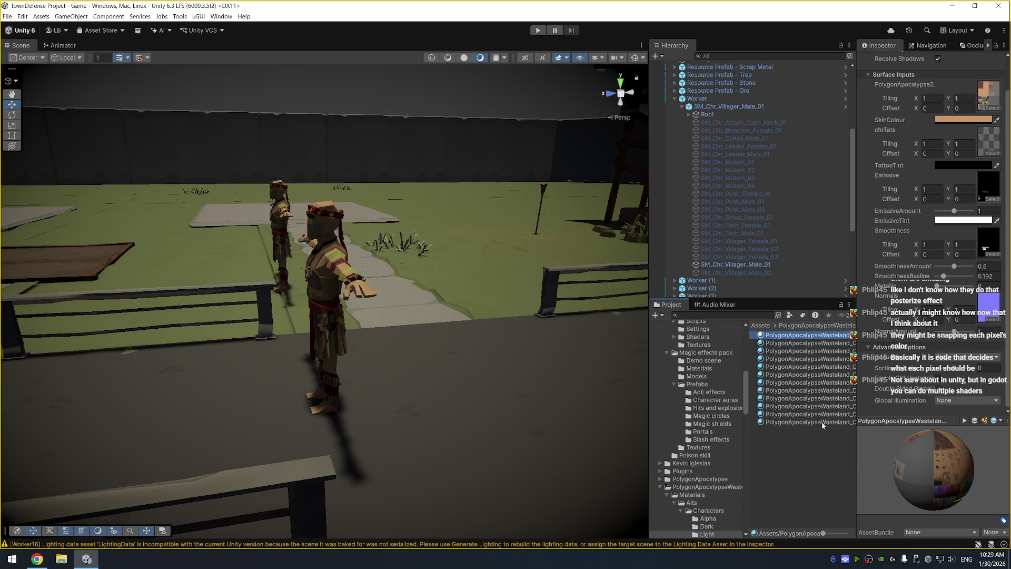
{"action": "left_click", "coordinate": [798, 424], "text": "shift"}
{"action": "left_click", "coordinate": [928, 398]}
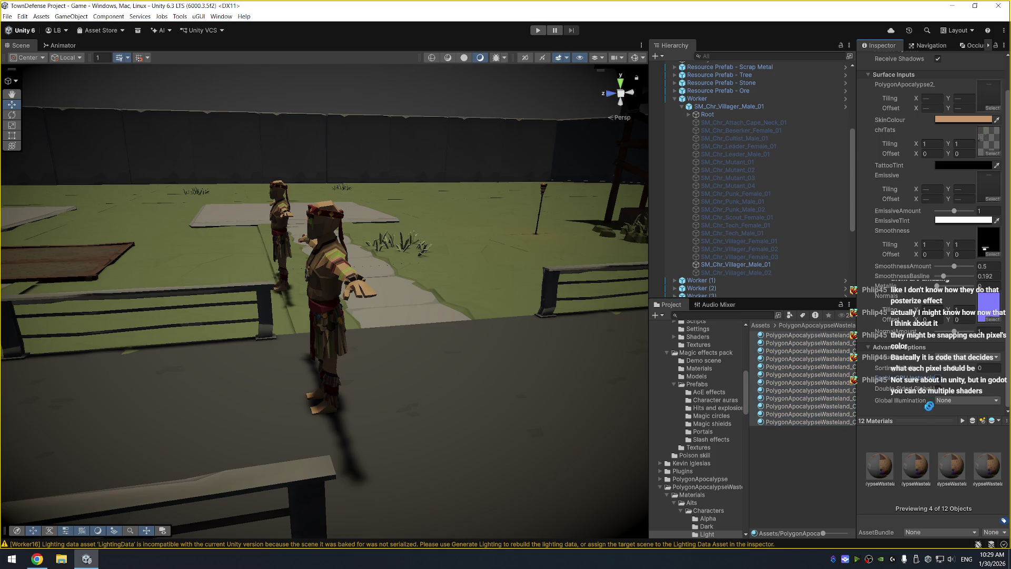
Browse the Wasteland Characters folders and select the five Alpha materials
{"action": "scroll", "coordinate": [708, 406], "scroll_direction": "up", "scroll_amount": 2}
{"action": "scroll", "coordinate": [707, 406], "scroll_direction": "up", "scroll_amount": 5}
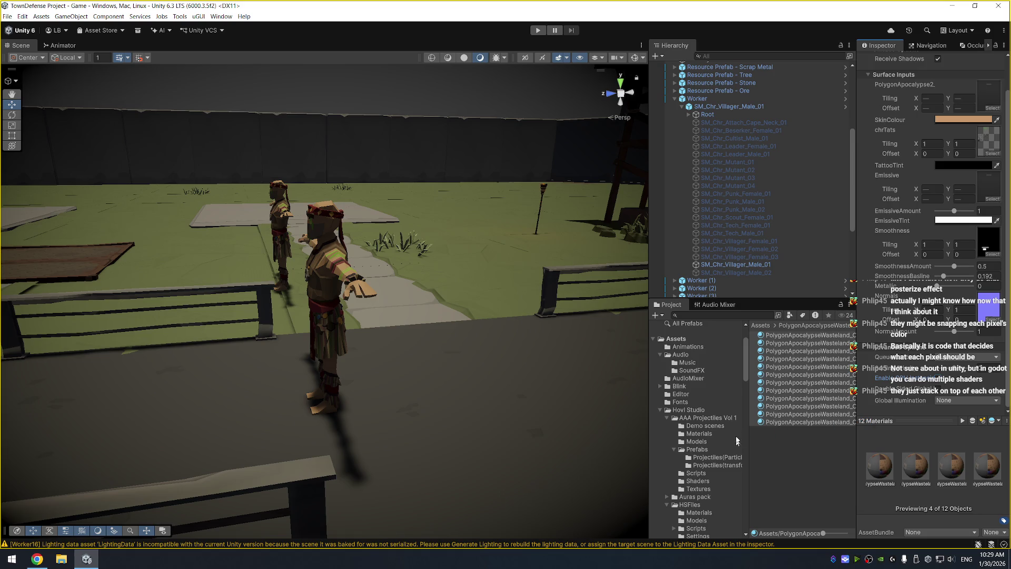
{"action": "scroll", "coordinate": [717, 361], "scroll_direction": "down", "scroll_amount": 10}
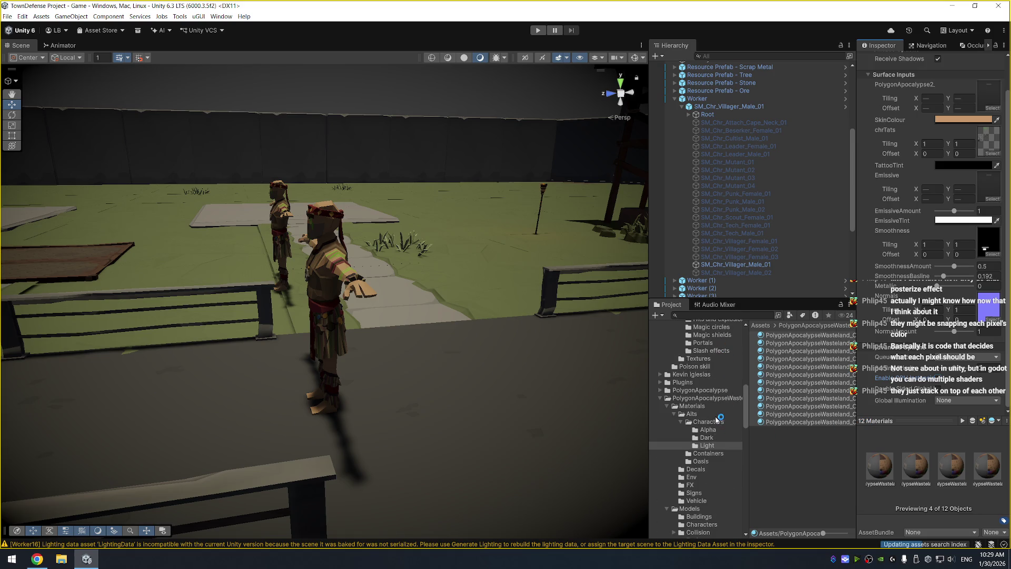
{"action": "left_click", "coordinate": [717, 422]}
{"action": "left_click", "coordinate": [721, 407]}
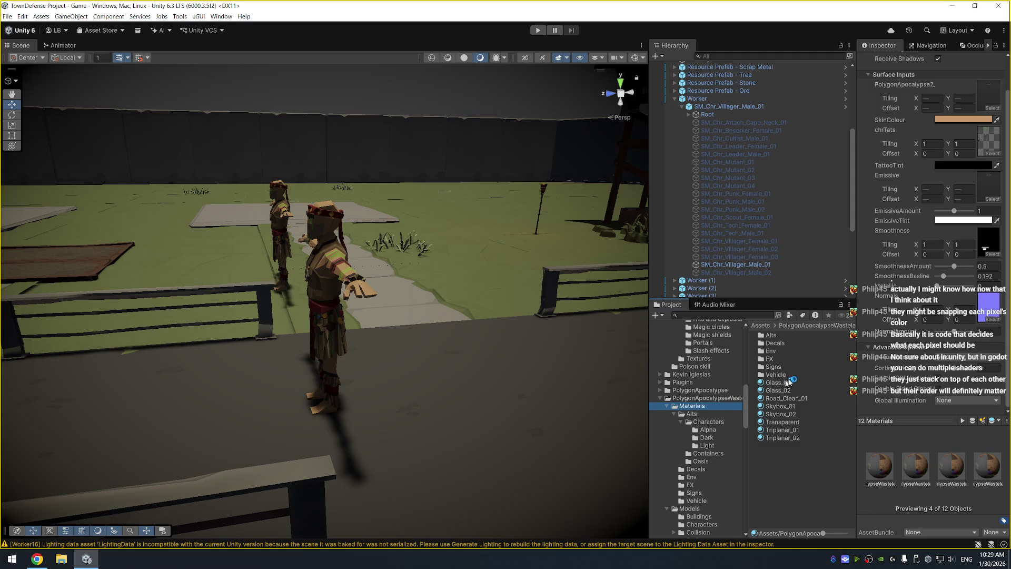
{"action": "left_click", "coordinate": [706, 422]}
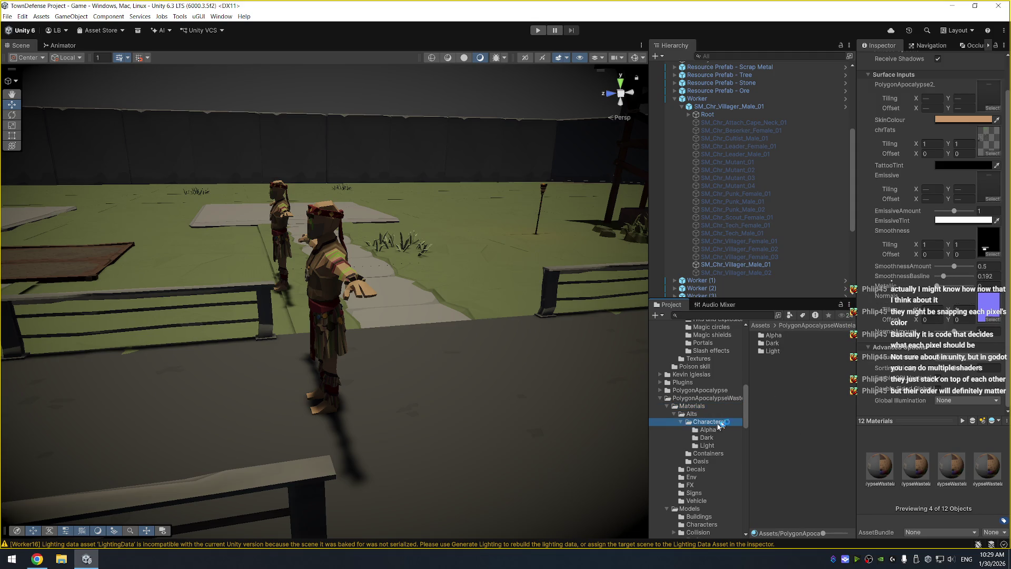
{"action": "key", "text": "Down"}
{"action": "left_click", "coordinate": [828, 338]}
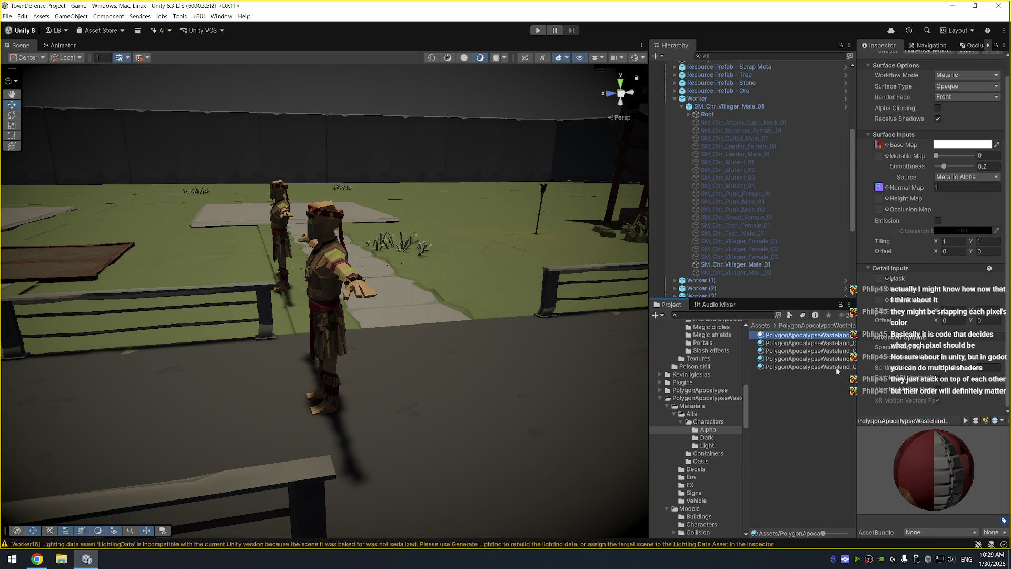
{"action": "left_click", "coordinate": [805, 366], "text": "shift"}
{"action": "left_click", "coordinate": [864, 405]}
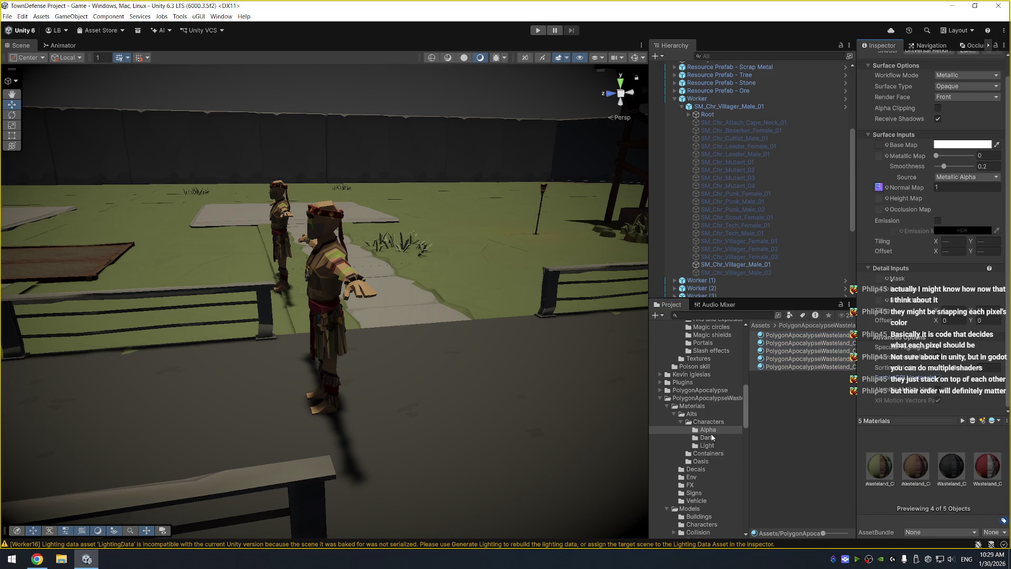
Enable GPU instancing on all 12 Wasteland Dark character materials
{"action": "left_click", "coordinate": [706, 437]}
{"action": "left_click", "coordinate": [801, 342]}
{"action": "key", "text": "ctrl+a"}
{"action": "left_click", "coordinate": [937, 395]}
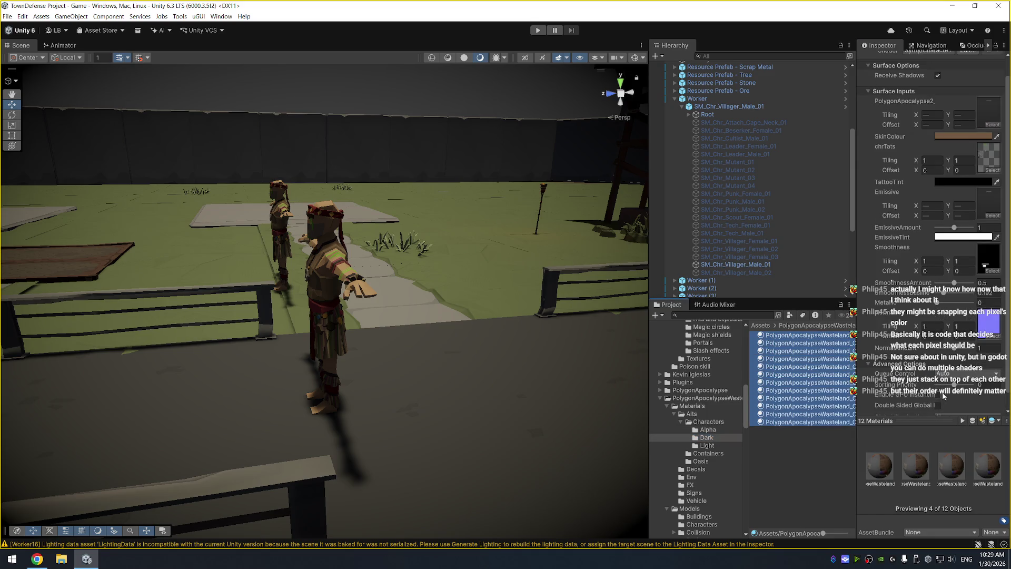
{"action": "scroll", "coordinate": [716, 444], "scroll_direction": "down", "scroll_amount": 6}
{"action": "scroll", "coordinate": [716, 444], "scroll_direction": "down", "scroll_amount": 10}
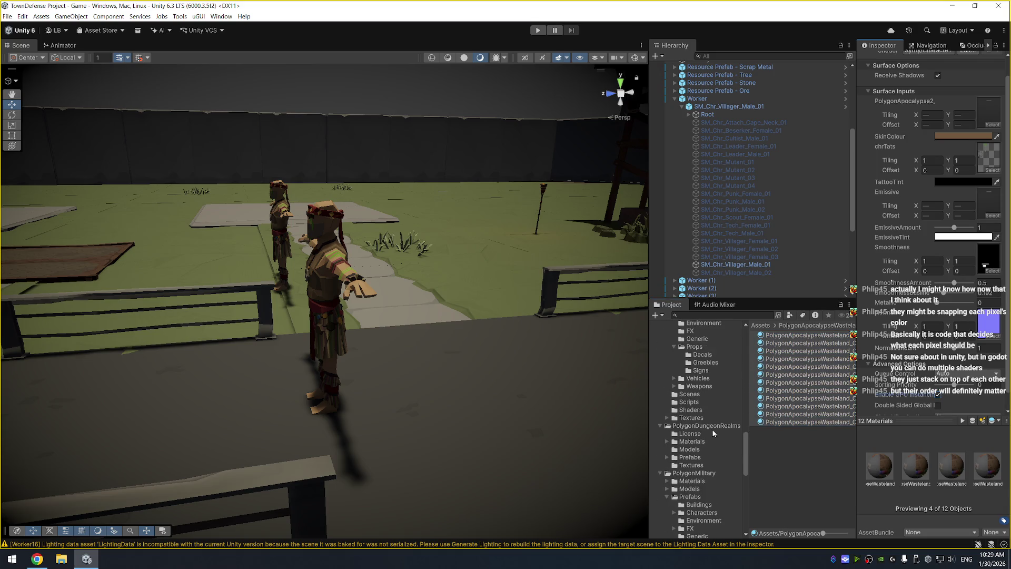
{"action": "scroll", "coordinate": [710, 407], "scroll_direction": "up", "scroll_amount": 15}
{"action": "scroll", "coordinate": [709, 408], "scroll_direction": "up", "scroll_amount": 5}
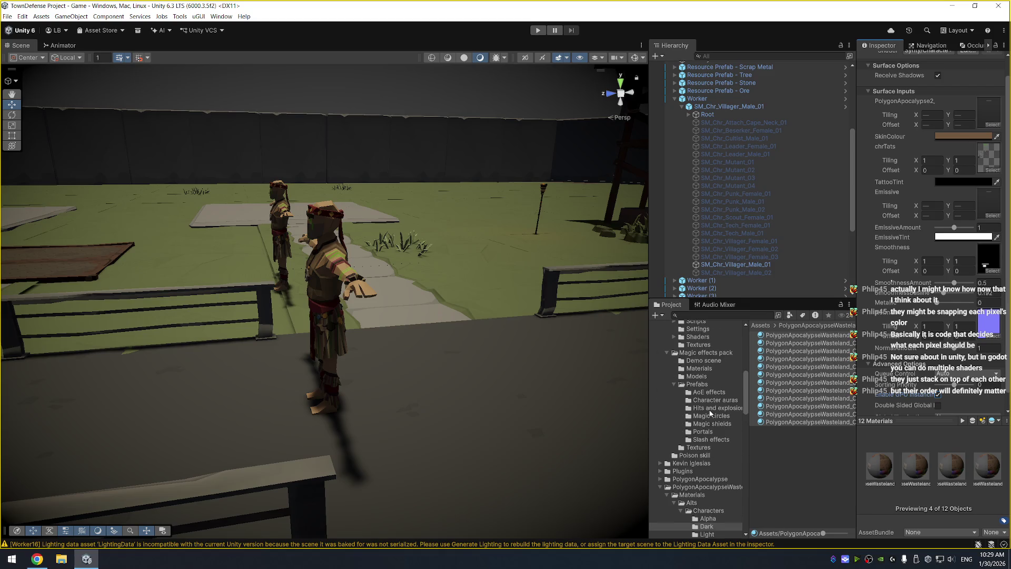
{"action": "scroll", "coordinate": [707, 402], "scroll_direction": "down", "scroll_amount": 7}
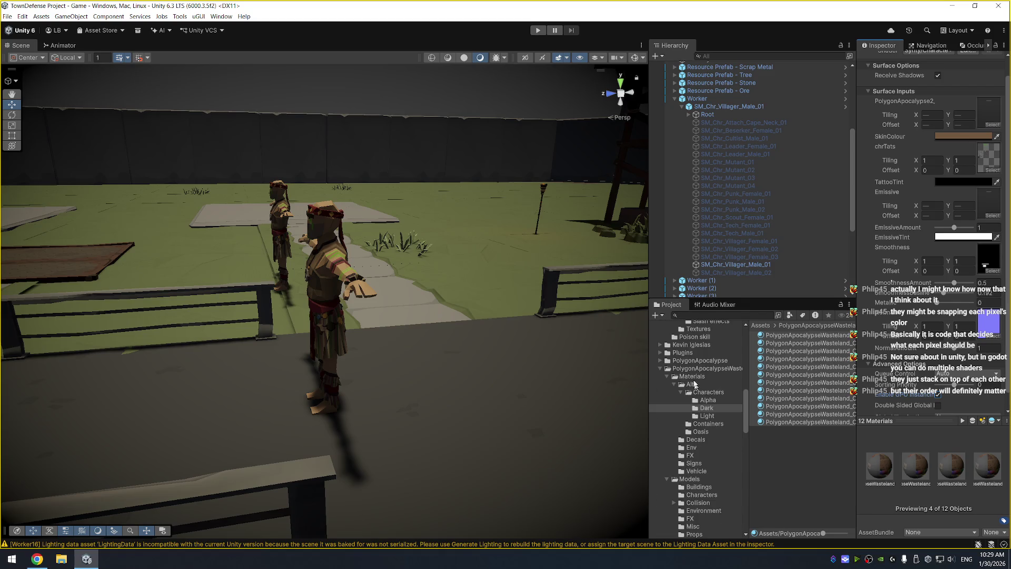
Open the PolygonApocalypse Materials folder and select its six materials
{"action": "left_click", "coordinate": [698, 361]}
{"action": "left_click", "coordinate": [661, 360]}
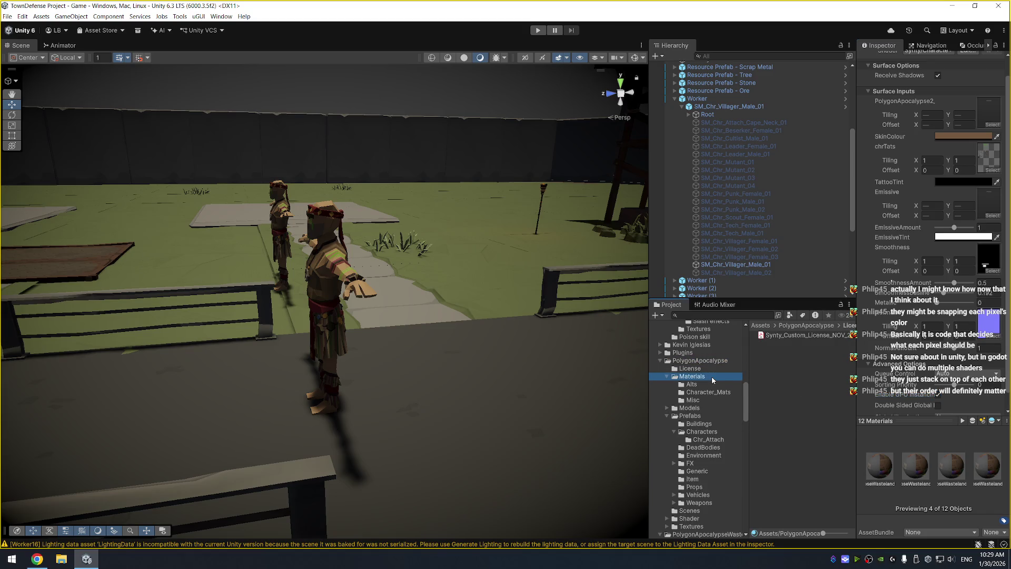
{"action": "left_click", "coordinate": [712, 376]}
{"action": "left_click", "coordinate": [795, 368]}
{"action": "left_click", "coordinate": [832, 406], "text": "shift"}
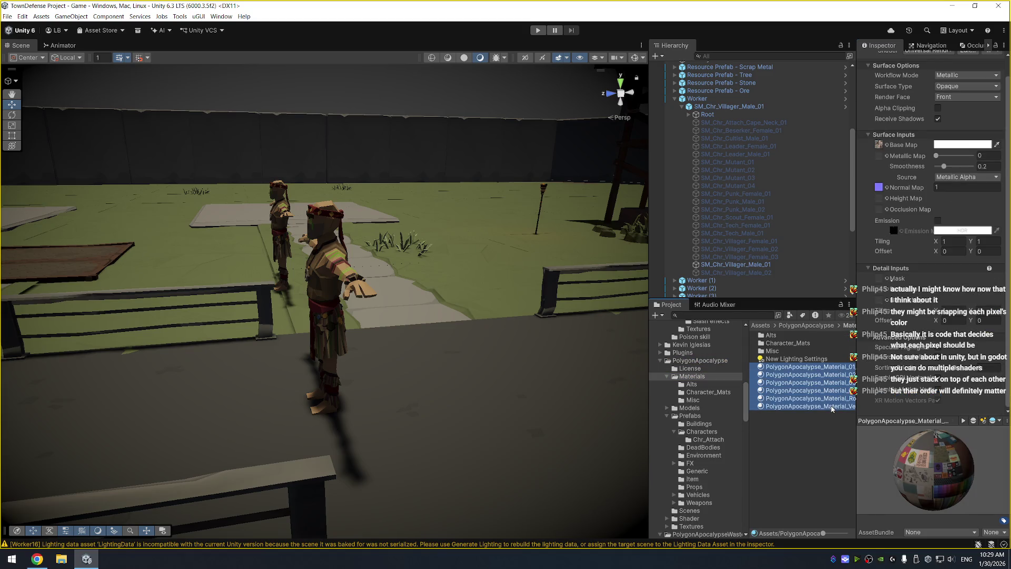
Select the 16 Alts materials except Burnt_01, Road_01 and Vehicle_01 through Vehicle_06
{"action": "left_click", "coordinate": [691, 384]}
{"action": "left_click", "coordinate": [837, 378]}
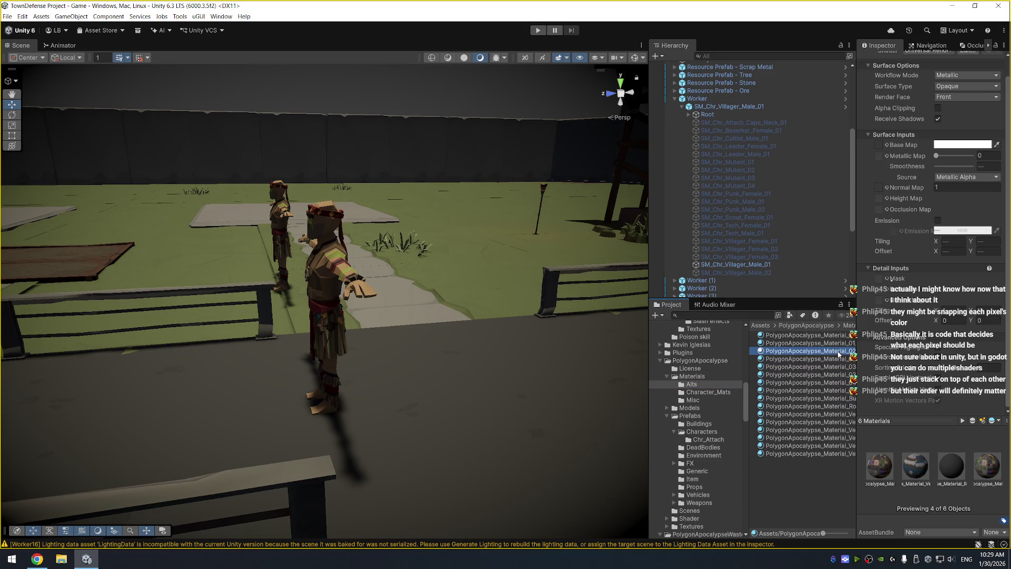
{"action": "key", "text": "ctrl+a"}
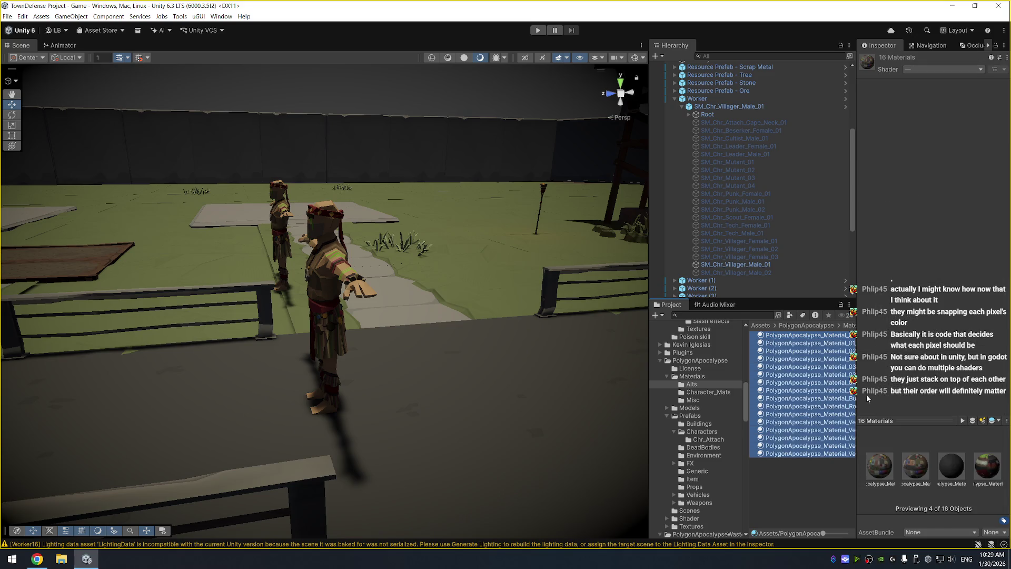
{"action": "left_click_drag", "start_coordinate": [858, 391], "coordinate": [892, 392]}
{"action": "left_click", "coordinate": [868, 398], "text": "ctrl"}
{"action": "left_click", "coordinate": [868, 407], "text": "ctrl"}
{"action": "left_click", "coordinate": [867, 414], "text": "ctrl"}
{"action": "left_click", "coordinate": [868, 423], "text": "ctrl"}
{"action": "left_click", "coordinate": [868, 430], "text": "ctrl"}
{"action": "left_click", "coordinate": [868, 438], "text": "ctrl"}
{"action": "left_click", "coordinate": [869, 445], "text": "ctrl"}
{"action": "left_click", "coordinate": [870, 453], "text": "ctrl"}
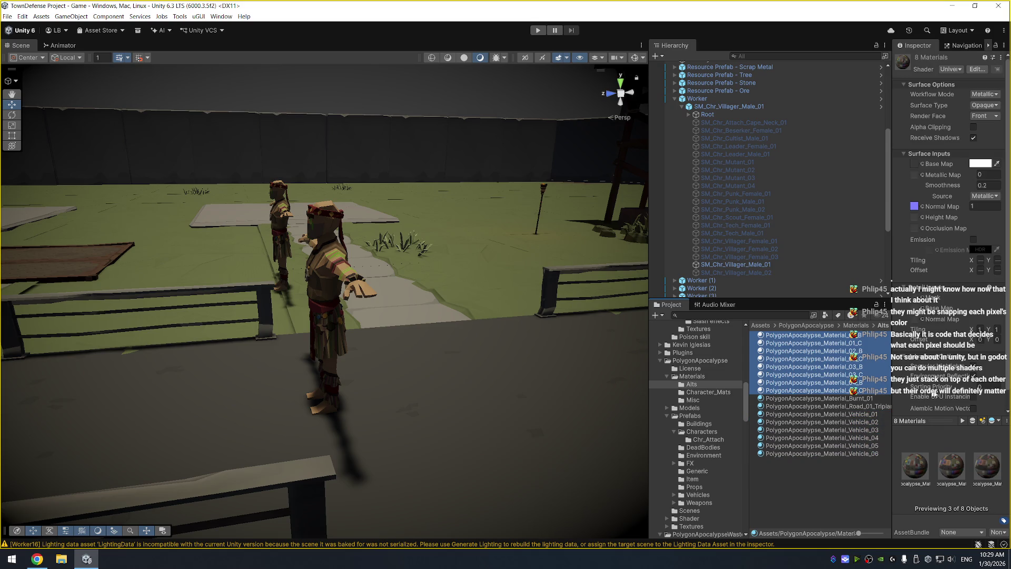
Inspect the 12 Chr character materials' Advanced Options, then browse the pack's Models folder
{"action": "left_click", "coordinate": [719, 394]}
{"action": "left_click", "coordinate": [839, 363]}
{"action": "key", "text": "ctrl+a"}
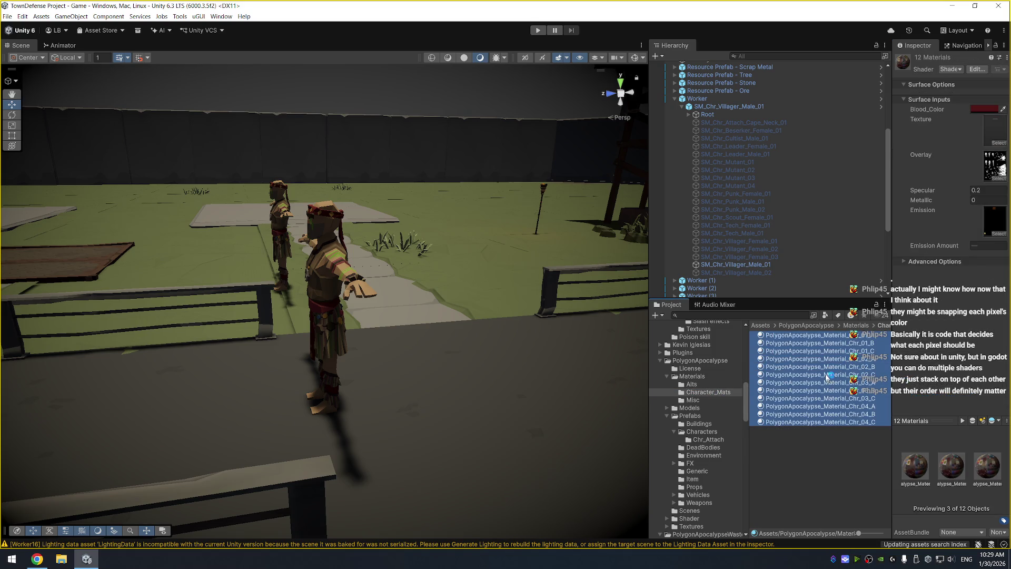
{"action": "left_click", "coordinate": [858, 338]}
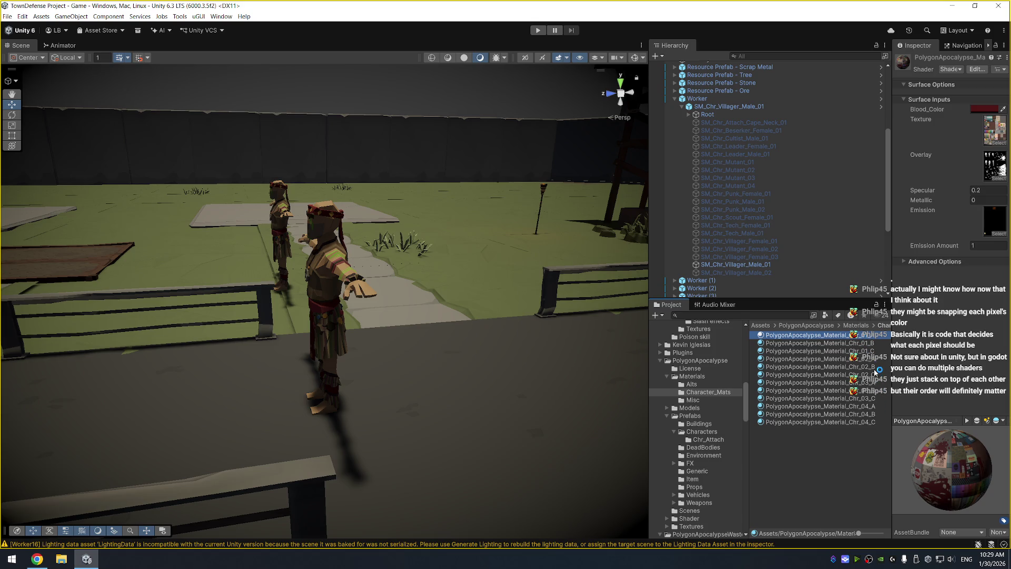
{"action": "left_click", "coordinate": [842, 390]}
{"action": "left_click", "coordinate": [822, 351]}
{"action": "left_click", "coordinate": [906, 260]}
{"action": "left_click", "coordinate": [905, 261]}
{"action": "key", "text": "ctrl+a"}
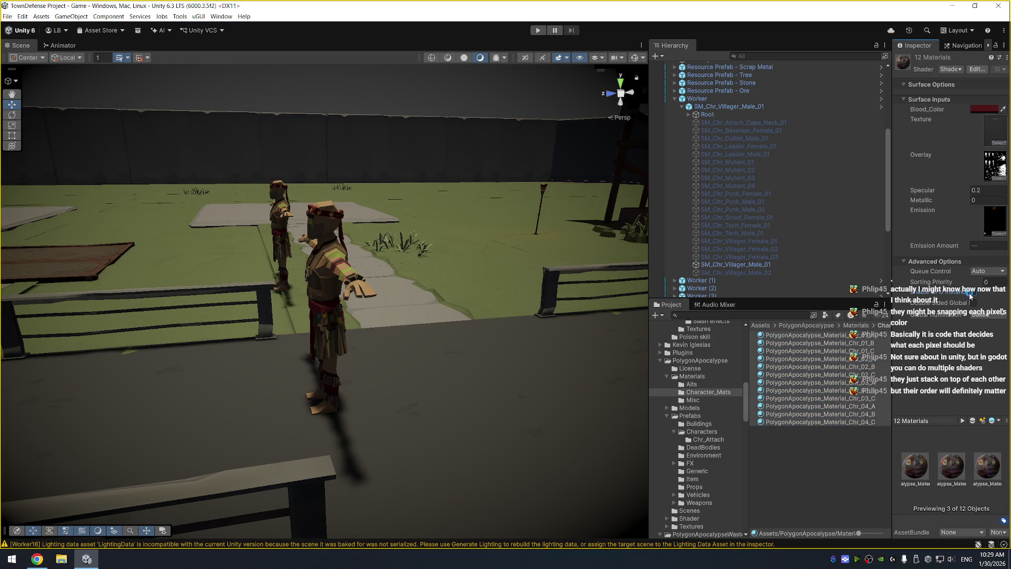
{"action": "left_click", "coordinate": [706, 408]}
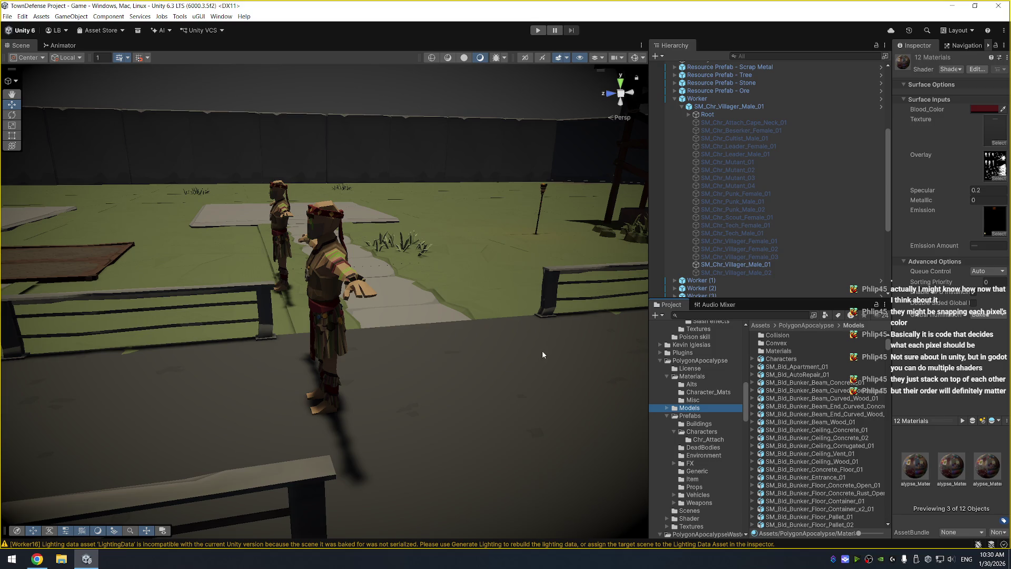
{"action": "scroll", "coordinate": [409, 261], "scroll_direction": "down", "scroll_amount": 5}
Orbit over the play area, then select and frame the melee hero to show its Player Unit Script
{"action": "mouse_move", "coordinate": [471, 254]}
{"action": "left_mouse_down"}
{"action": "mouse_move", "coordinate": [152, 217]}
{"action": "mouse_move", "coordinate": [239, 135]}
{"action": "left_mouse_up"}
{"action": "left_click_drag", "start_coordinate": [248, 85], "coordinate": [301, 84]}
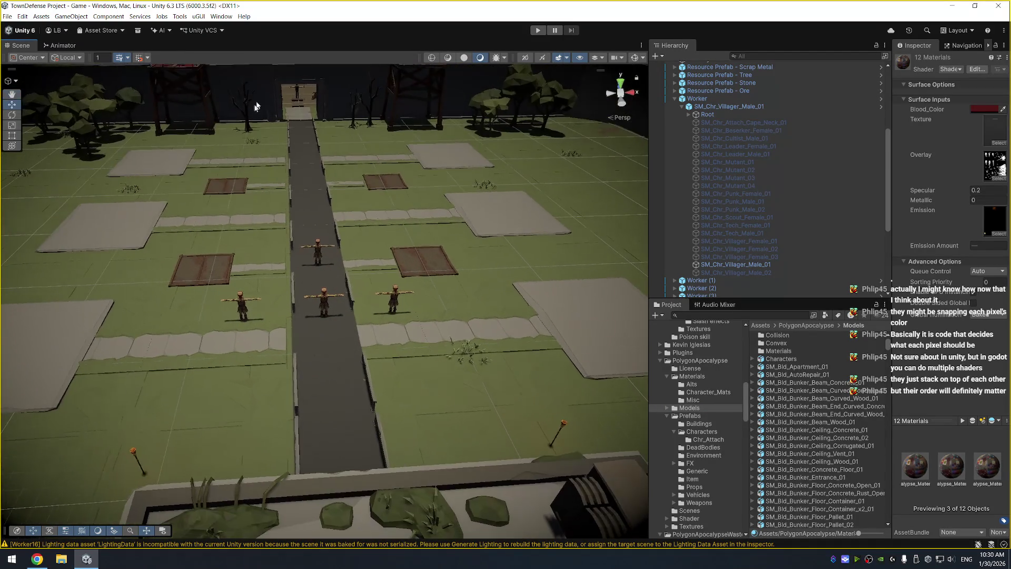
{"action": "left_click", "coordinate": [300, 83]}
{"action": "key", "text": "f"}
{"action": "scroll", "coordinate": [333, 158], "scroll_direction": "down", "scroll_amount": 4}
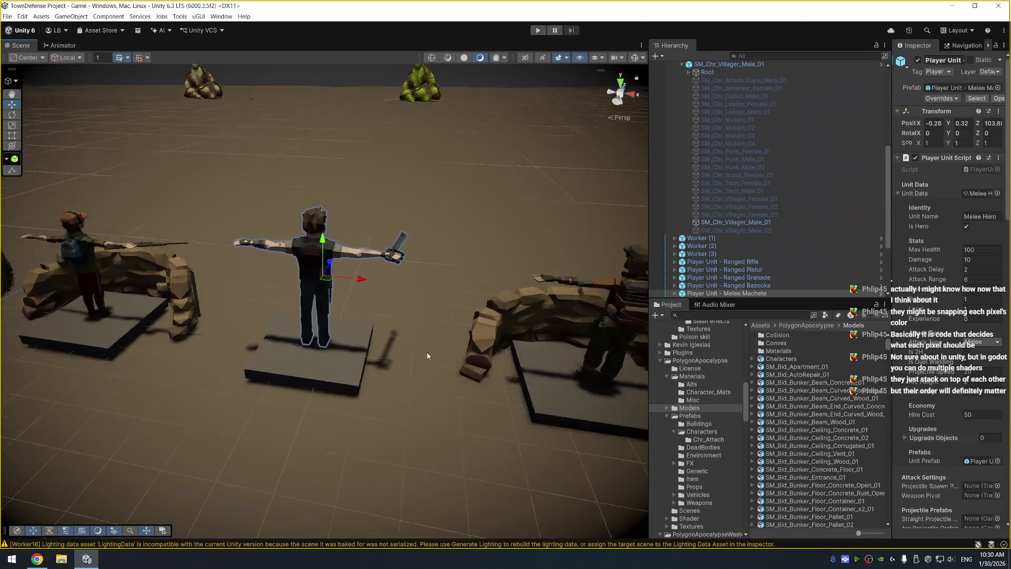
{"action": "scroll", "coordinate": [427, 355], "scroll_direction": "down", "scroll_amount": 2}
{"action": "mouse_move", "coordinate": [437, 276]}
{"action": "left_mouse_down"}
{"action": "mouse_move", "coordinate": [411, 279]}
{"action": "mouse_move", "coordinate": [464, 266]}
{"action": "mouse_move", "coordinate": [400, 248]}
{"action": "mouse_move", "coordinate": [326, 265]}
{"action": "mouse_move", "coordinate": [484, 211]}
{"action": "left_mouse_up"}
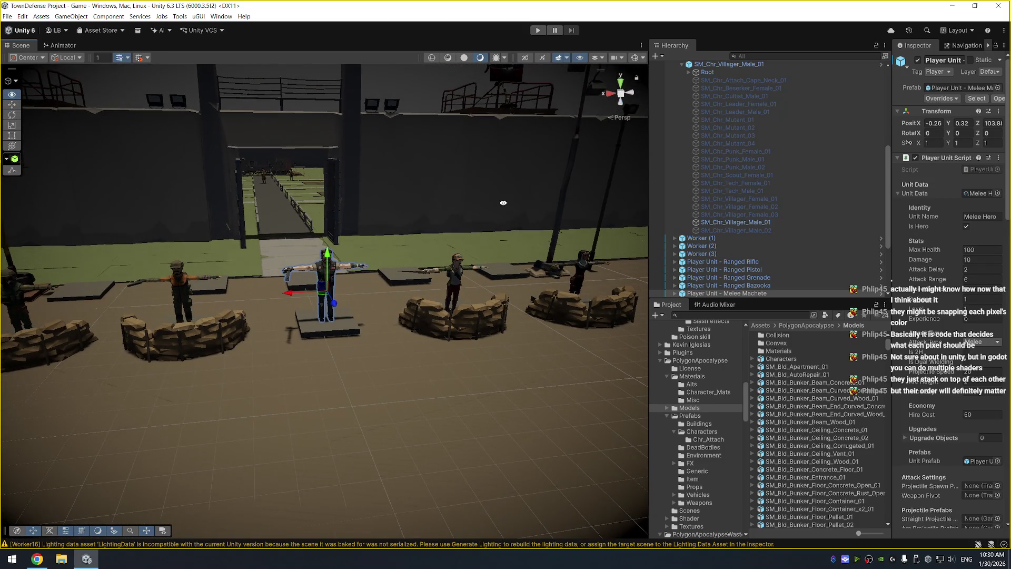
Frame the Ranged Grenade unit and orbit to view the hooded hero from behind
{"action": "left_click", "coordinate": [584, 265]}
{"action": "key", "text": "f"}
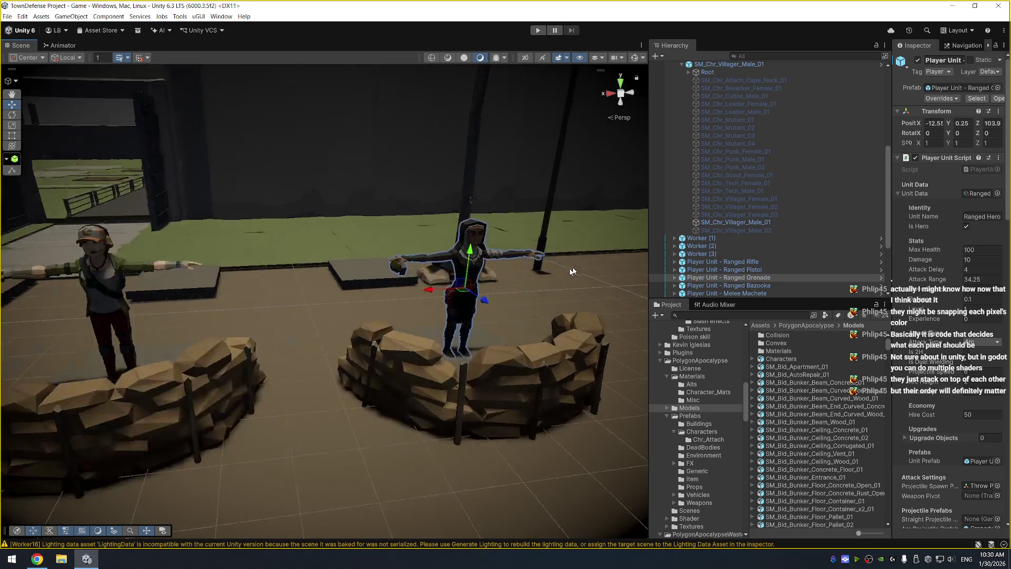
{"action": "mouse_move", "coordinate": [521, 292]}
{"action": "left_mouse_down"}
{"action": "mouse_move", "coordinate": [464, 309]}
{"action": "mouse_move", "coordinate": [281, 313]}
{"action": "mouse_move", "coordinate": [105, 337]}
{"action": "left_mouse_up"}
{"action": "key", "text": "f"}
{"action": "left_click_drag", "start_coordinate": [377, 239], "coordinate": [303, 210]}
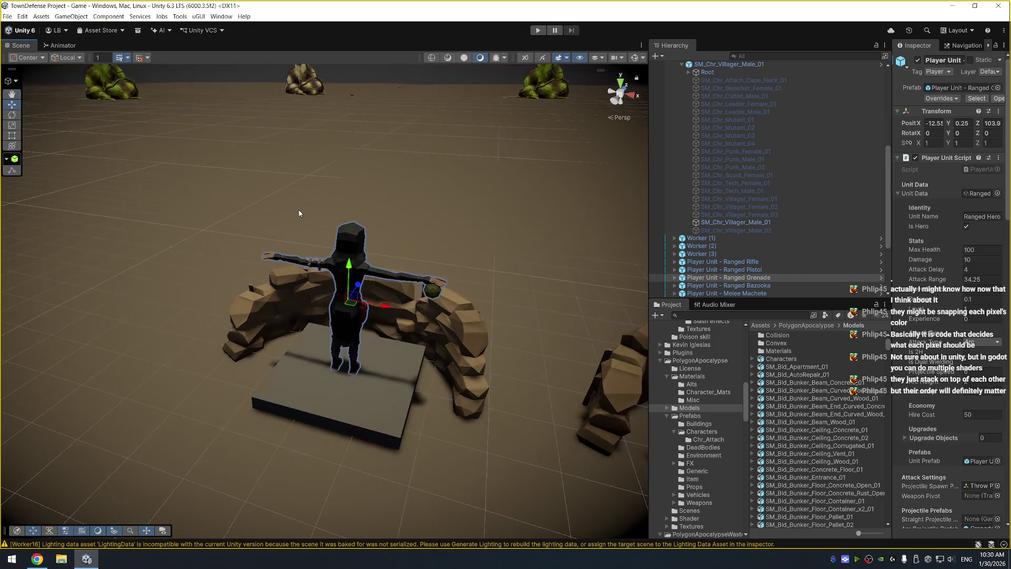
{"action": "left_click_drag", "start_coordinate": [445, 213], "coordinate": [446, 208]}
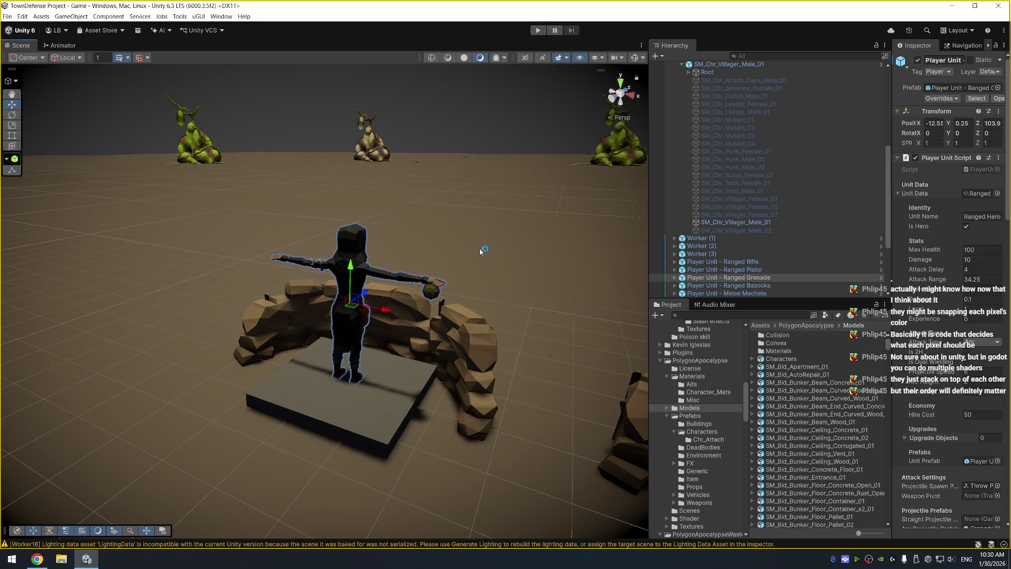
{"action": "mouse_move", "coordinate": [541, 229]}
{"action": "left_mouse_down"}
{"action": "mouse_move", "coordinate": [516, 219]}
{"action": "mouse_move", "coordinate": [590, 234]}
{"action": "left_mouse_up"}
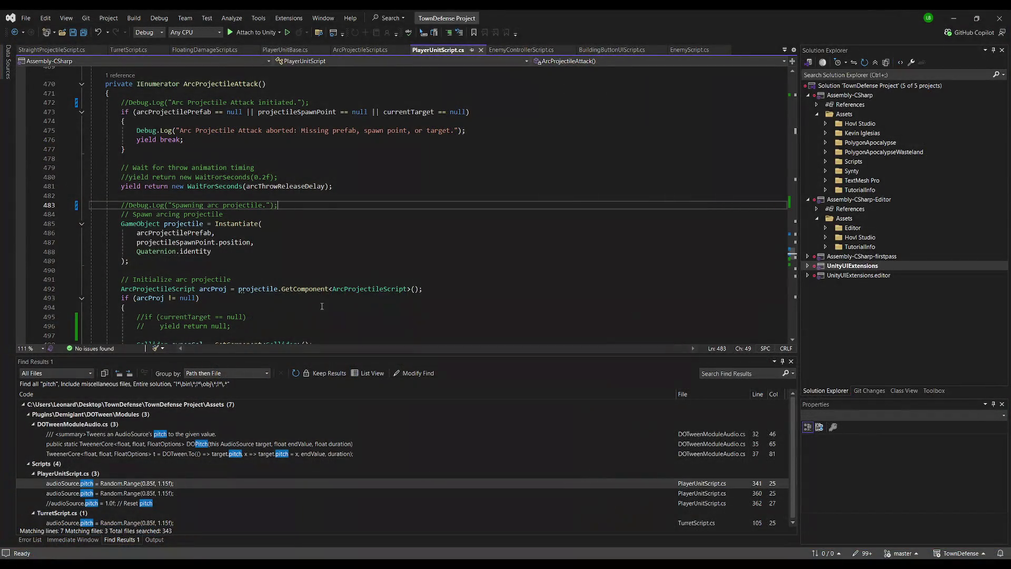
Read through ArcProjectileScript's CalculateBallisticVelocity and Update code, marking the gravity line
{"action": "left_click", "coordinate": [361, 49]}
{"action": "scroll", "coordinate": [239, 198], "scroll_direction": "up", "scroll_amount": 10}
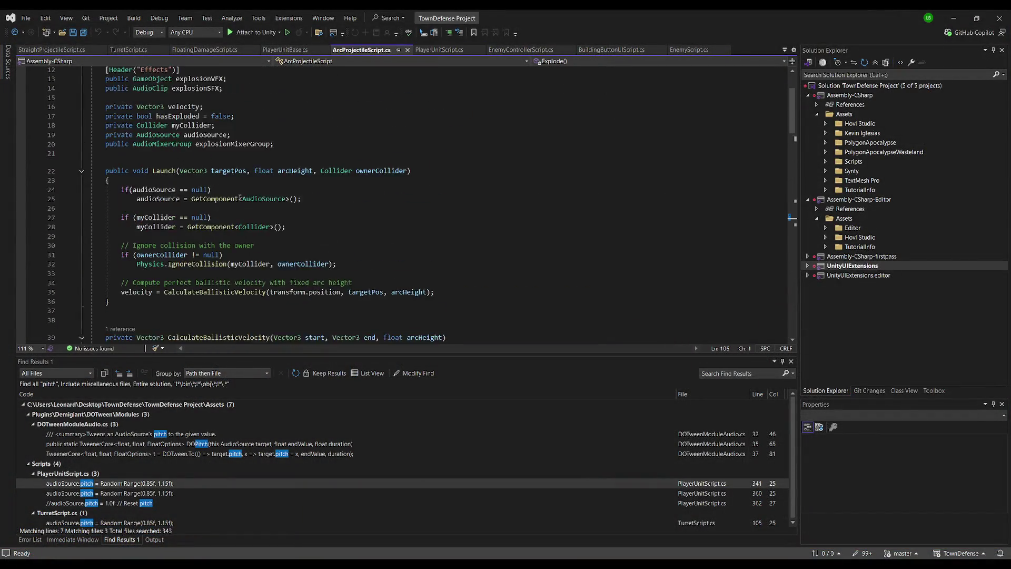
{"action": "scroll", "coordinate": [153, 210], "scroll_direction": "down", "scroll_amount": 2}
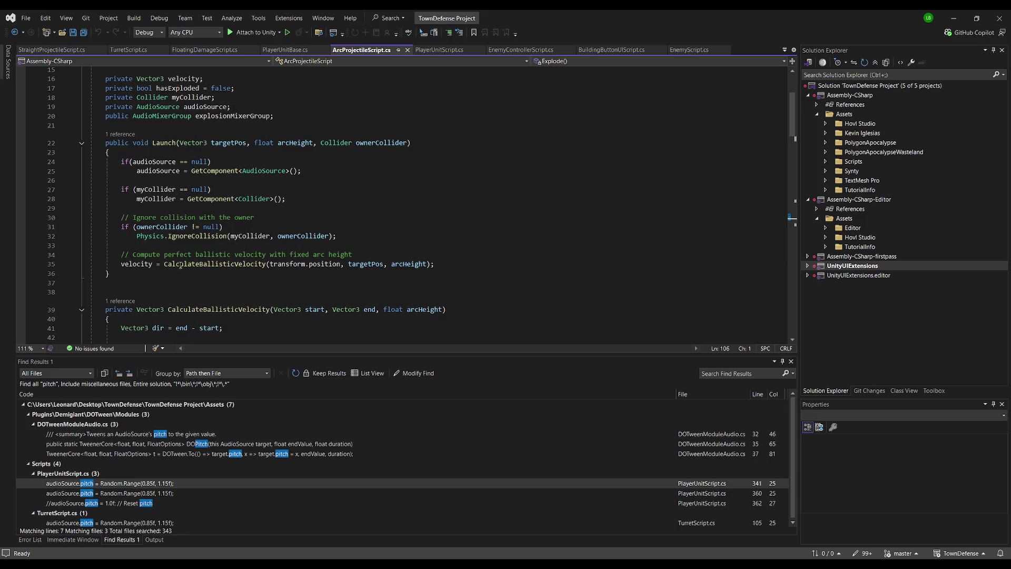
{"action": "scroll", "coordinate": [156, 246], "scroll_direction": "down", "scroll_amount": 2}
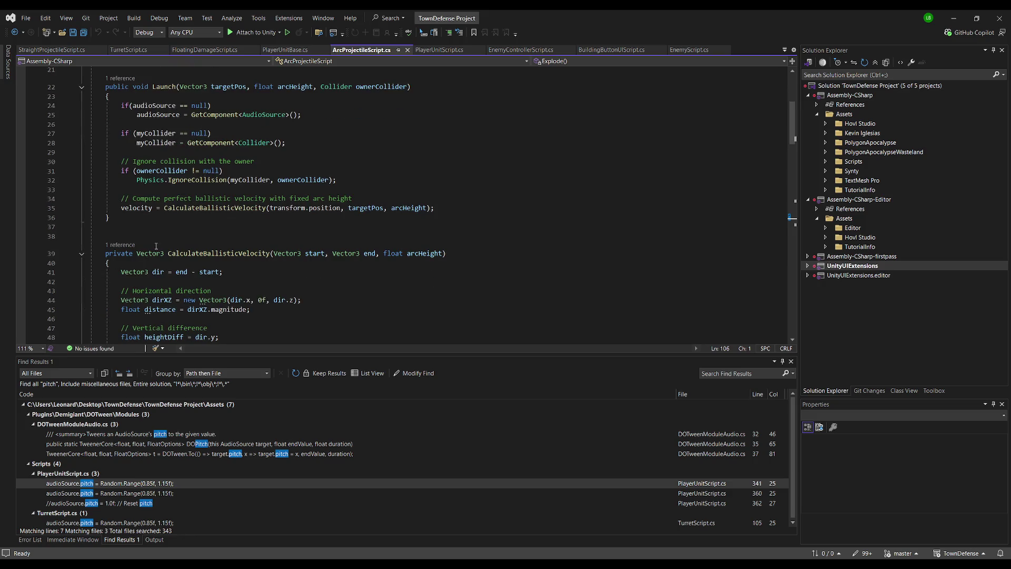
{"action": "scroll", "coordinate": [182, 215], "scroll_direction": "down", "scroll_amount": 4}
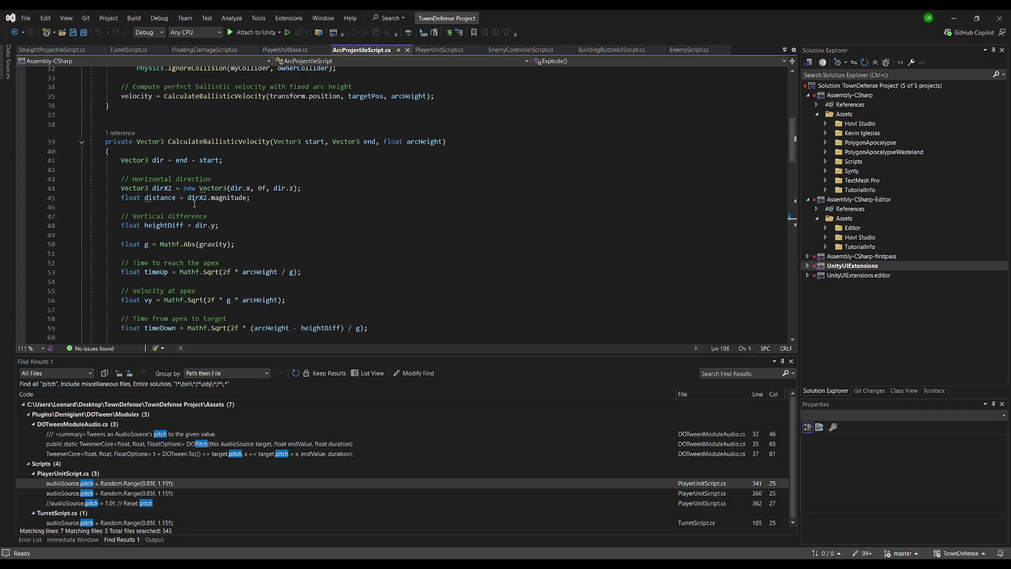
{"action": "scroll", "coordinate": [202, 202], "scroll_direction": "down", "scroll_amount": 1}
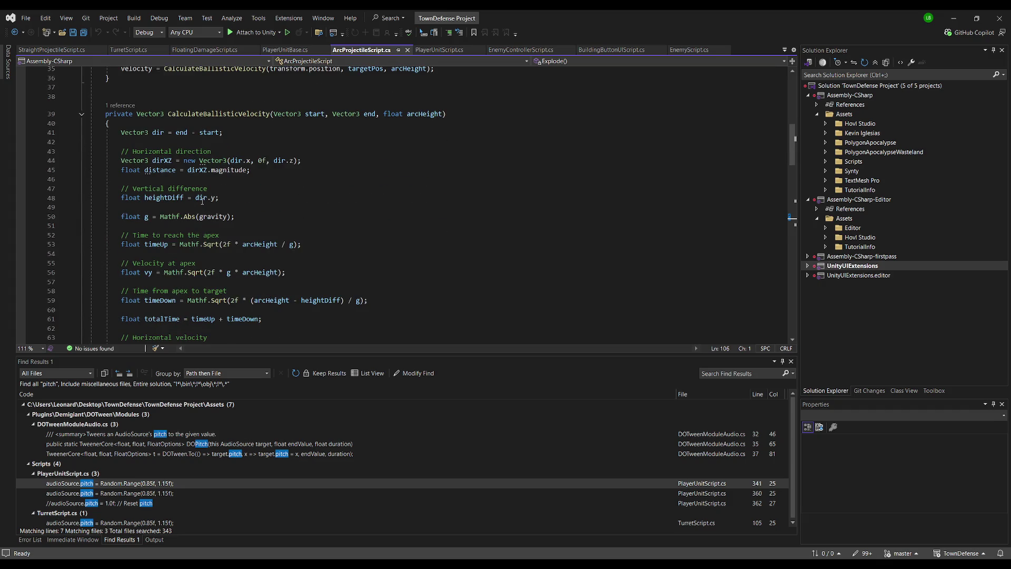
{"action": "scroll", "coordinate": [202, 201], "scroll_direction": "down", "scroll_amount": 1}
{"action": "scroll", "coordinate": [211, 195], "scroll_direction": "down", "scroll_amount": 1}
{"action": "scroll", "coordinate": [213, 192], "scroll_direction": "up", "scroll_amount": 1}
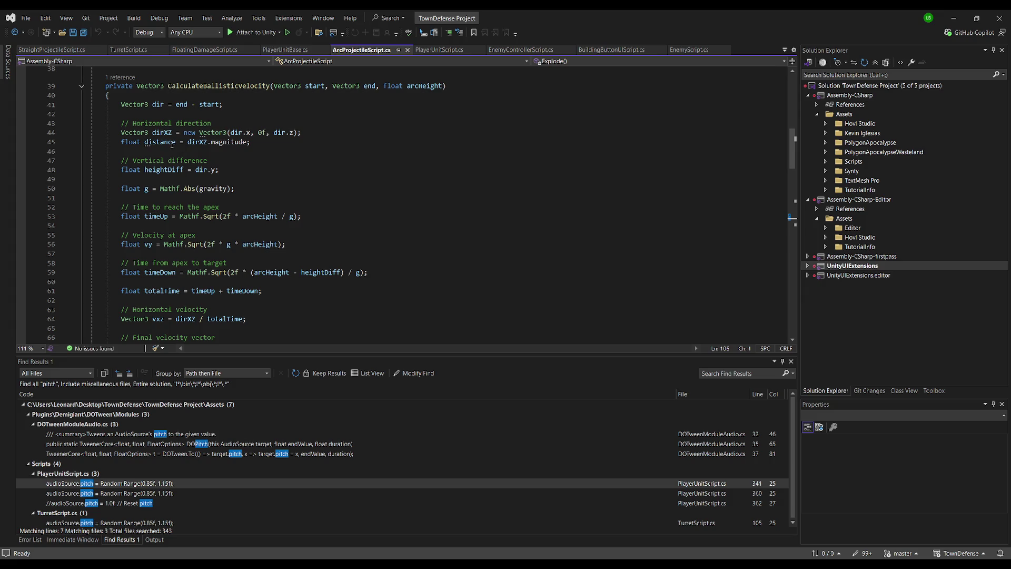
{"action": "scroll", "coordinate": [171, 145], "scroll_direction": "down", "scroll_amount": 1}
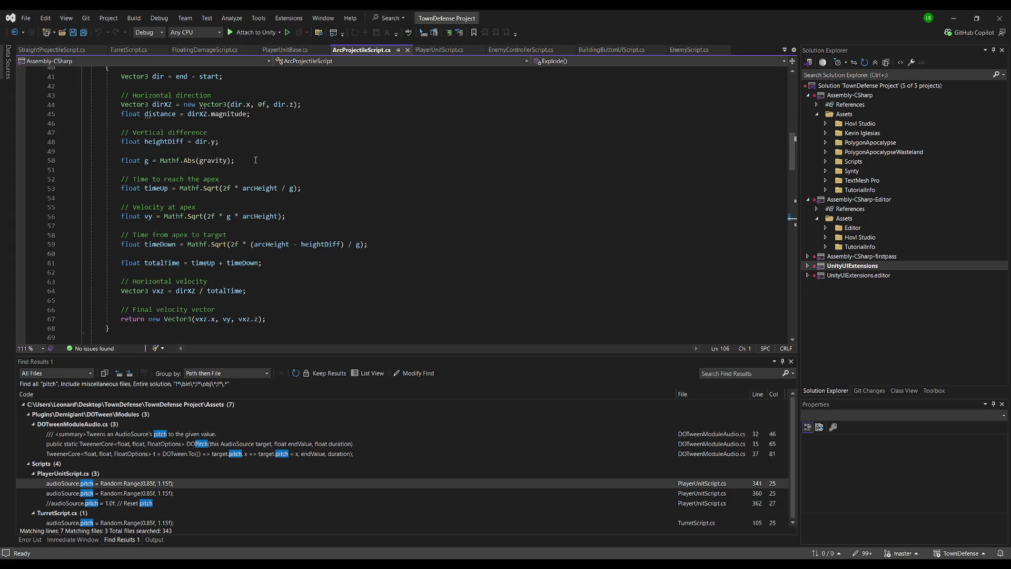
{"action": "left_click", "coordinate": [310, 161]}
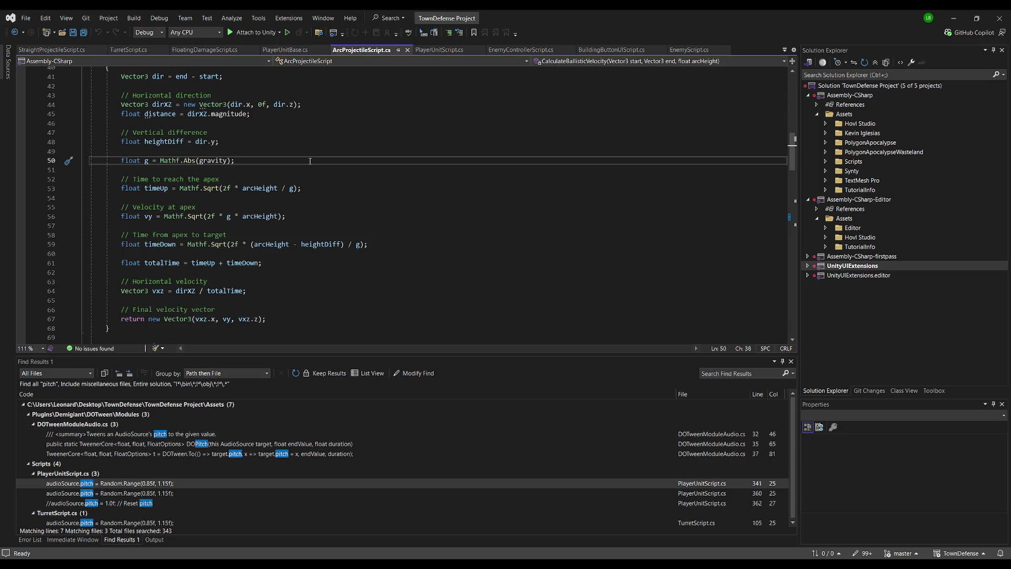
{"action": "scroll", "coordinate": [270, 180], "scroll_direction": "down", "scroll_amount": 1}
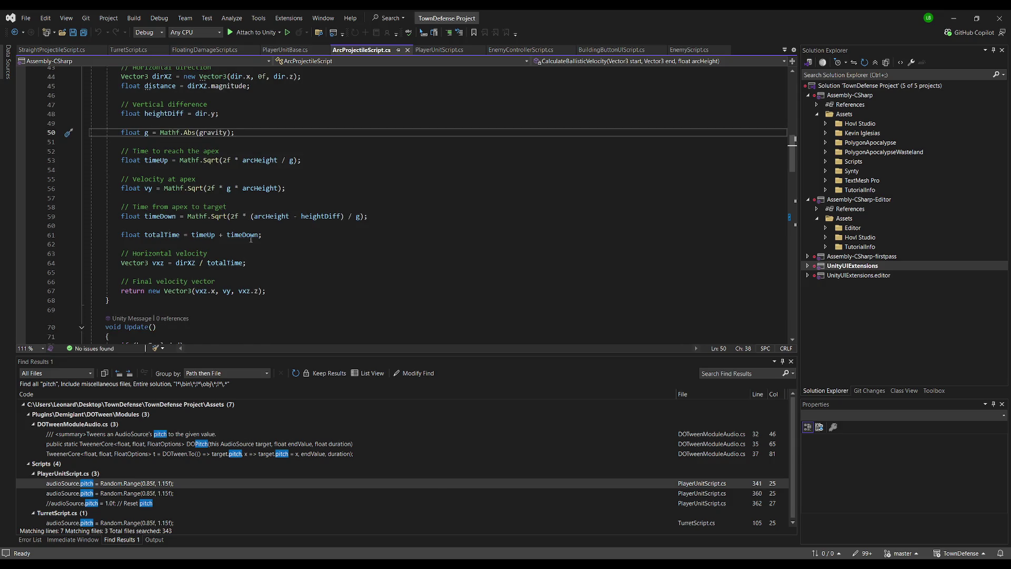
{"action": "scroll", "coordinate": [255, 238], "scroll_direction": "down", "scroll_amount": 2}
{"action": "scroll", "coordinate": [316, 179], "scroll_direction": "down", "scroll_amount": 4}
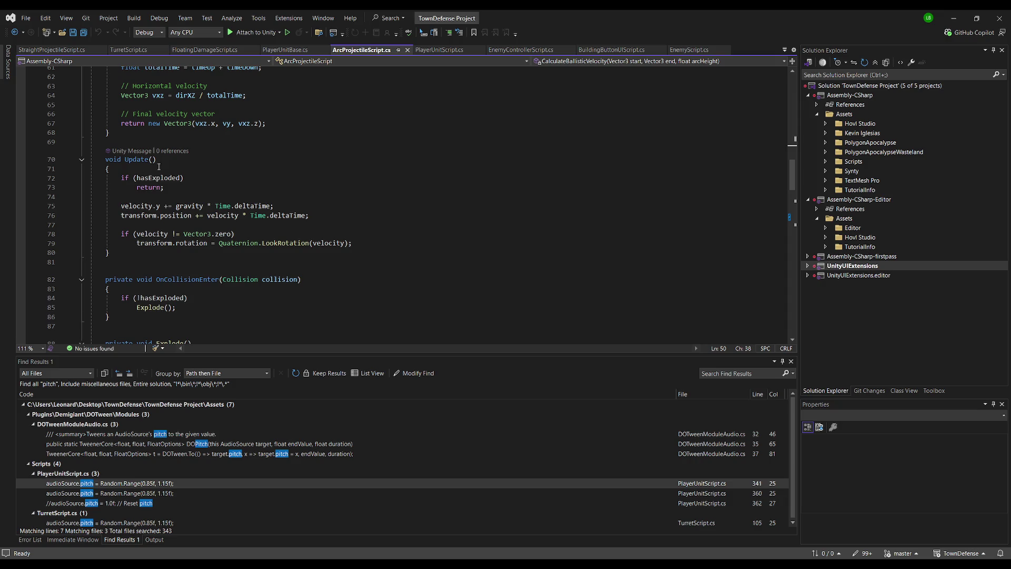
Back in Unity, widen the view and check the ranged hero's Attack Type options
{"action": "key", "text": "alt+Tab"}
{"action": "mouse_move", "coordinate": [438, 201]}
{"action": "left_mouse_down"}
{"action": "mouse_move", "coordinate": [567, 136]}
{"action": "mouse_move", "coordinate": [258, 189]}
{"action": "mouse_move", "coordinate": [468, 151]}
{"action": "mouse_move", "coordinate": [362, 182]}
{"action": "left_mouse_up"}
{"action": "left_click", "coordinate": [983, 343]}
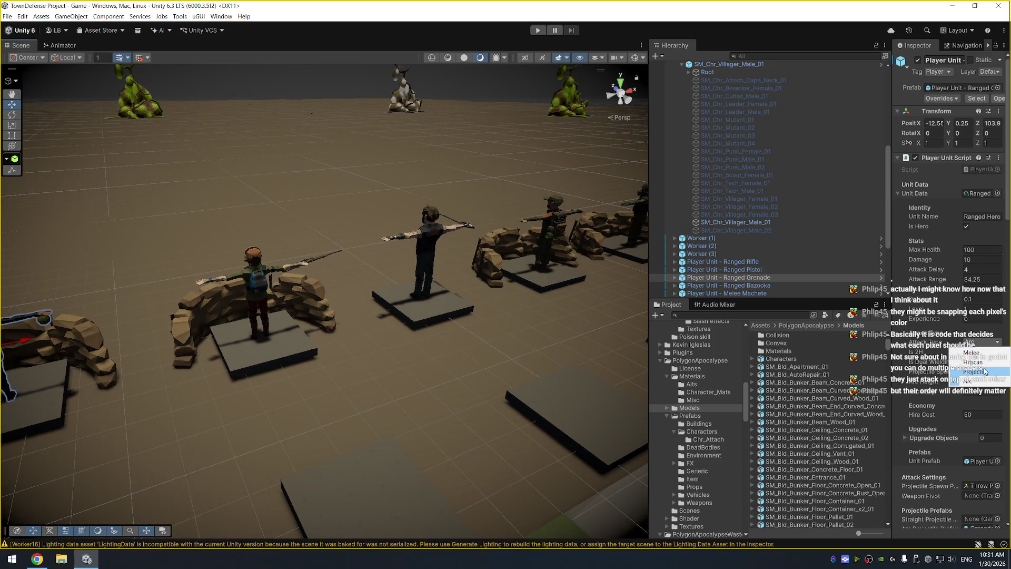
Leave Attack Type unchanged, orbit across the row of ranged units, and enter Play mode
{"action": "key", "text": "Escape"}
{"action": "mouse_move", "coordinate": [474, 174]}
{"action": "left_mouse_down"}
{"action": "mouse_move", "coordinate": [432, 163]}
{"action": "mouse_move", "coordinate": [531, 155]}
{"action": "left_mouse_up"}
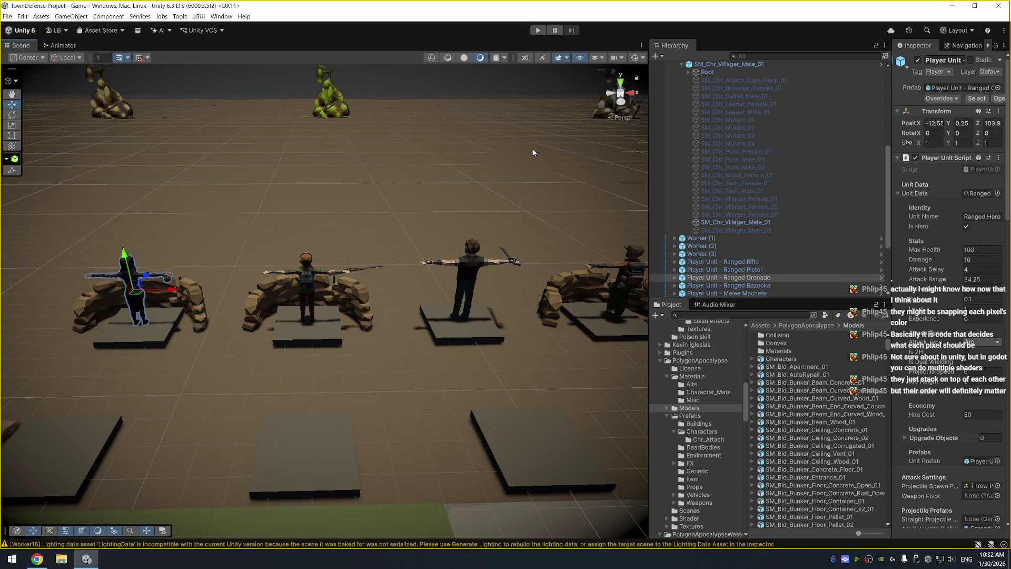
{"action": "left_click_drag", "start_coordinate": [408, 150], "coordinate": [498, 179]}
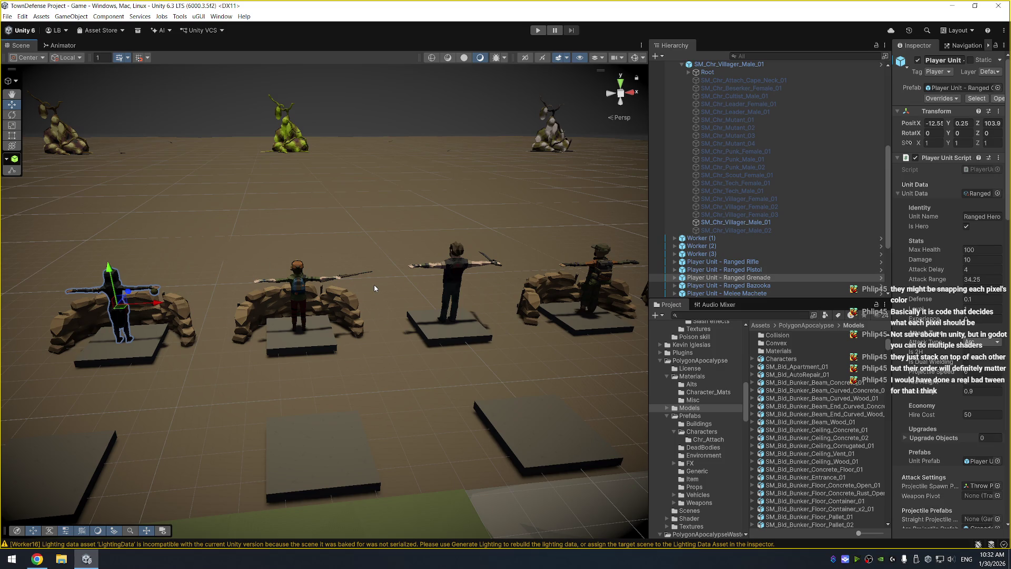
{"action": "scroll", "coordinate": [447, 277], "scroll_direction": "down", "scroll_amount": 3}
{"action": "scroll", "coordinate": [452, 254], "scroll_direction": "up", "scroll_amount": 2}
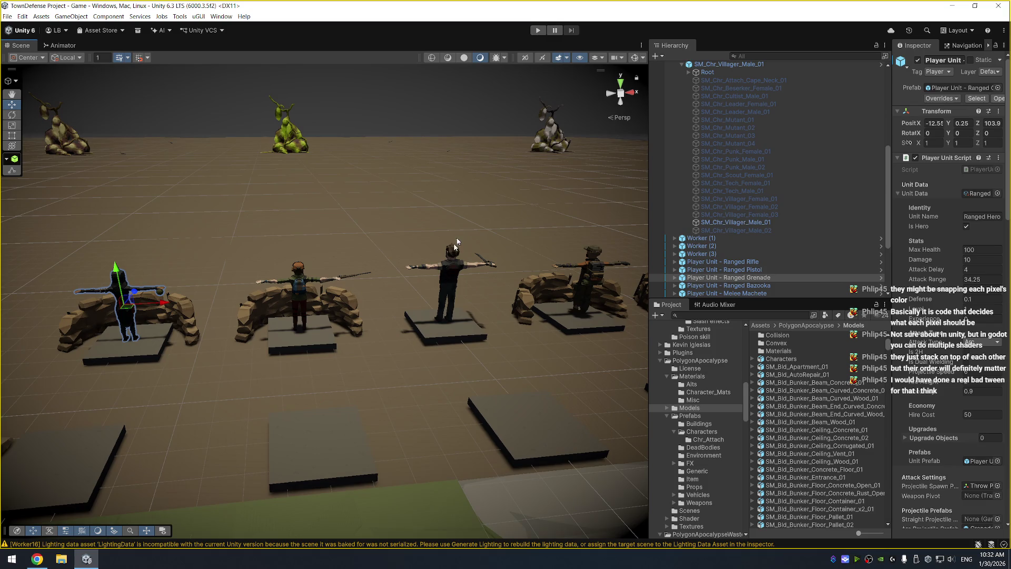
{"action": "left_click", "coordinate": [539, 32]}
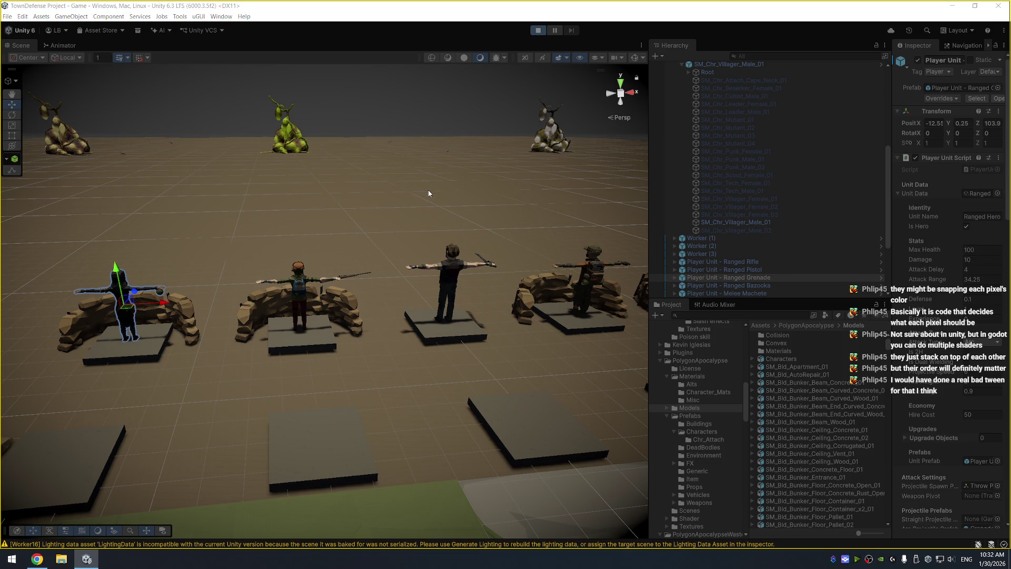
Fly the view in, frame the soldier unit, and orbit behind it
{"action": "key", "text": "w"}
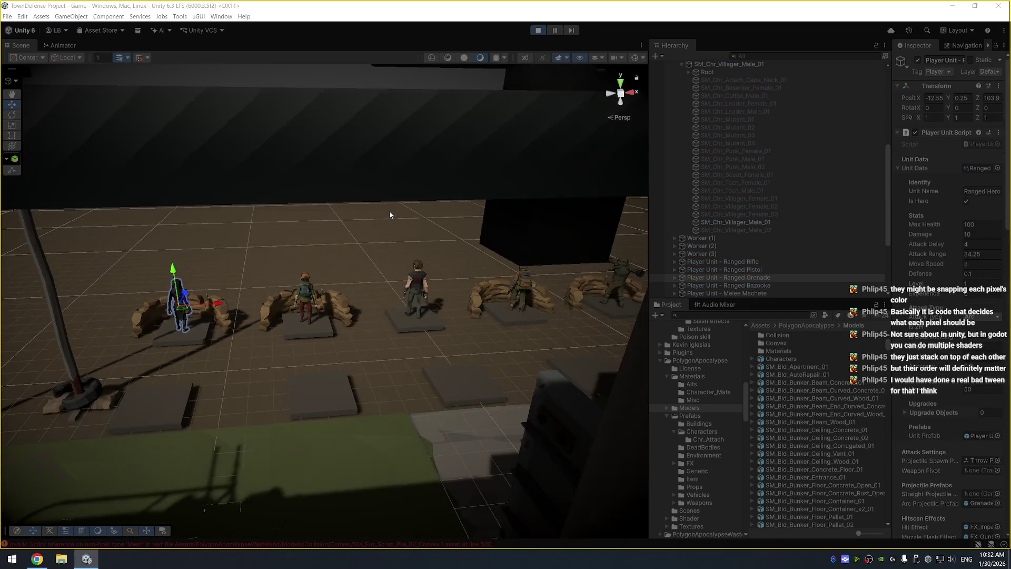
{"action": "key", "text": "s"}
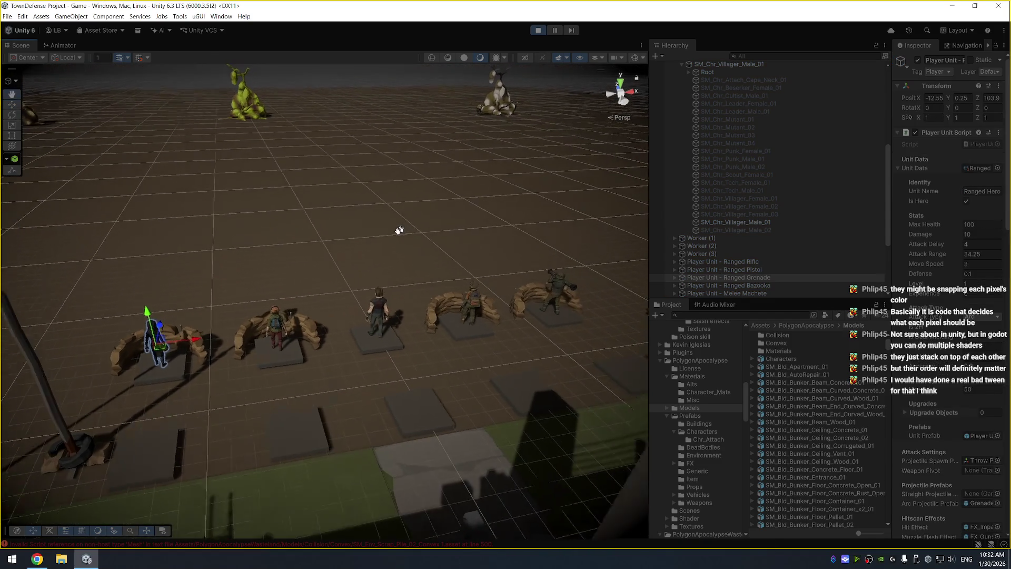
{"action": "key", "text": "s"}
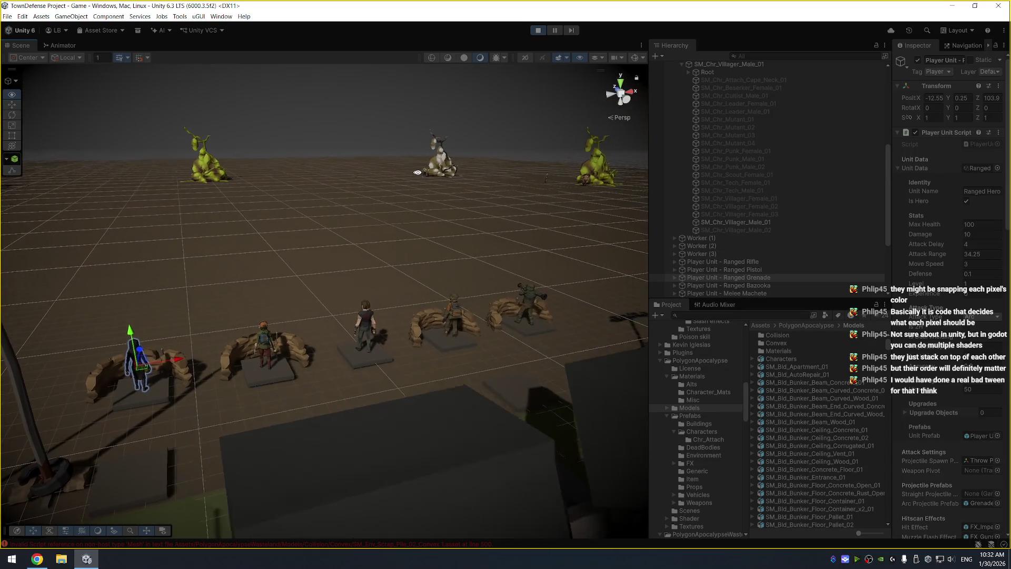
{"action": "scroll", "coordinate": [407, 182], "scroll_direction": "up", "scroll_amount": 3}
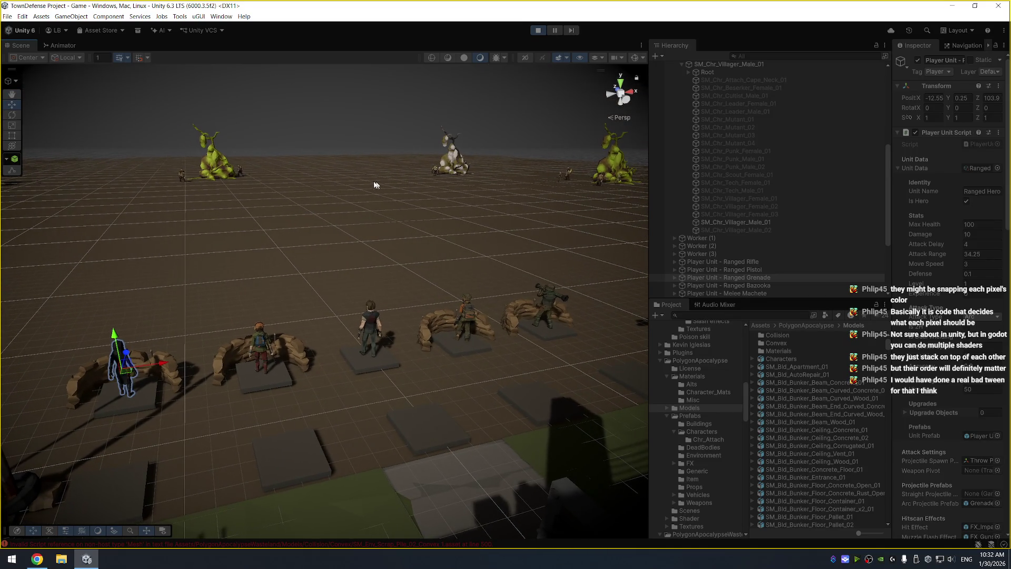
{"action": "scroll", "coordinate": [383, 185], "scroll_direction": "up", "scroll_amount": 2}
{"action": "scroll", "coordinate": [421, 182], "scroll_direction": "up", "scroll_amount": 2}
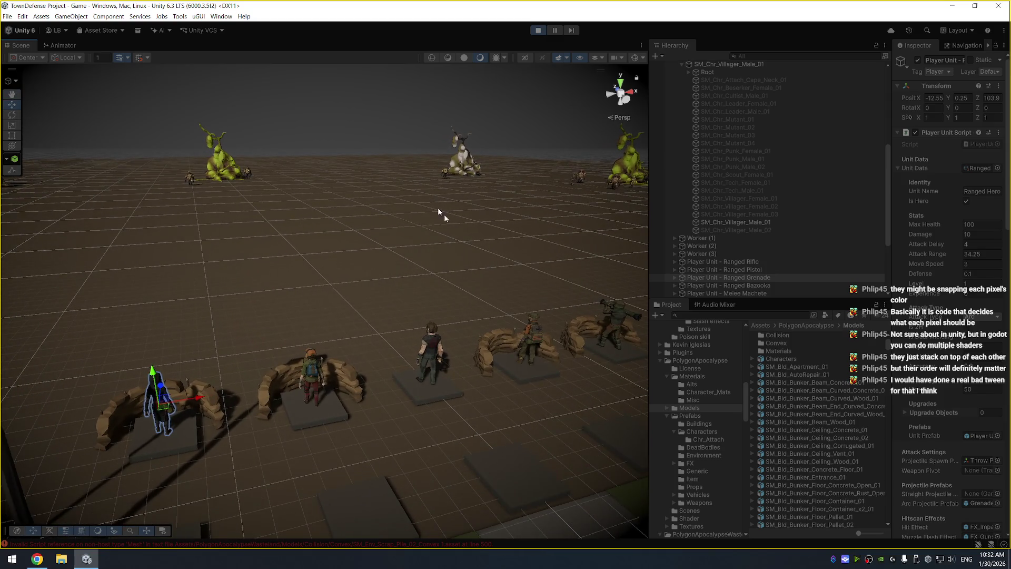
{"action": "left_click", "coordinate": [636, 320]}
{"action": "key", "text": "f"}
{"action": "left_click_drag", "start_coordinate": [537, 272], "coordinate": [65, 204]}
{"action": "left_click", "coordinate": [506, 229]}
{"action": "mouse_move", "coordinate": [507, 229]}
{"action": "left_mouse_down", "text": "alt"}
{"action": "mouse_move", "coordinate": [87, 252]}
{"action": "mouse_move", "coordinate": [388, 214]}
{"action": "mouse_move", "coordinate": [542, 212]}
{"action": "mouse_move", "coordinate": [424, 199]}
{"action": "left_mouse_up", "text": "alt"}
{"action": "scroll", "coordinate": [265, 247], "scroll_direction": "down", "scroll_amount": 6}
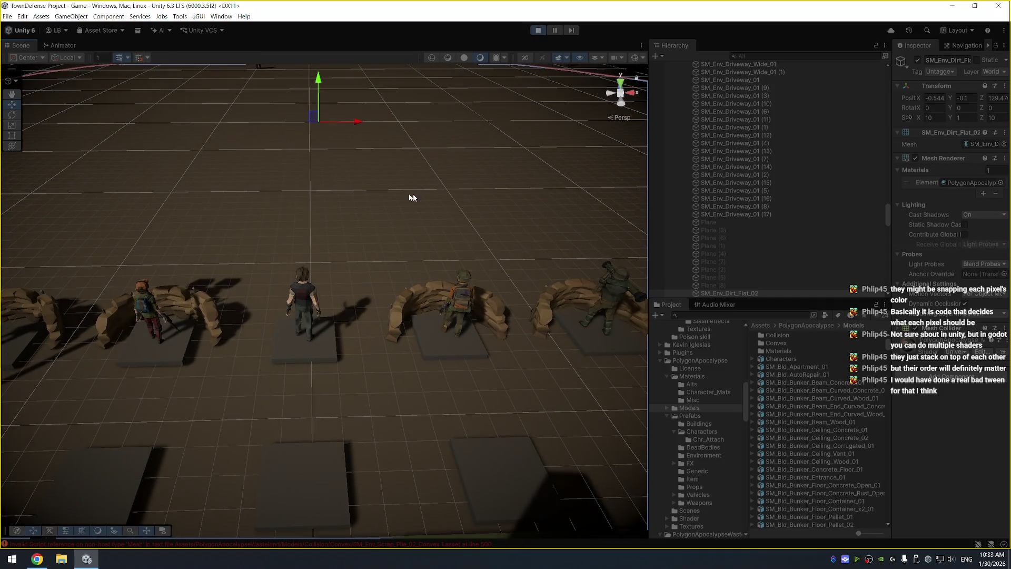
Orbit around the hooded hero to watch the zombies advance, then select the machete biker
{"action": "mouse_move", "coordinate": [187, 183]}
{"action": "left_mouse_down", "text": "alt"}
{"action": "mouse_move", "coordinate": [474, 180]}
{"action": "mouse_move", "coordinate": [302, 239]}
{"action": "mouse_move", "coordinate": [349, 235]}
{"action": "mouse_move", "coordinate": [343, 182]}
{"action": "mouse_move", "coordinate": [323, 169]}
{"action": "mouse_move", "coordinate": [357, 263]}
{"action": "left_mouse_up", "text": "alt"}
{"action": "left_click_drag", "start_coordinate": [473, 285], "coordinate": [408, 286], "text": "alt"}
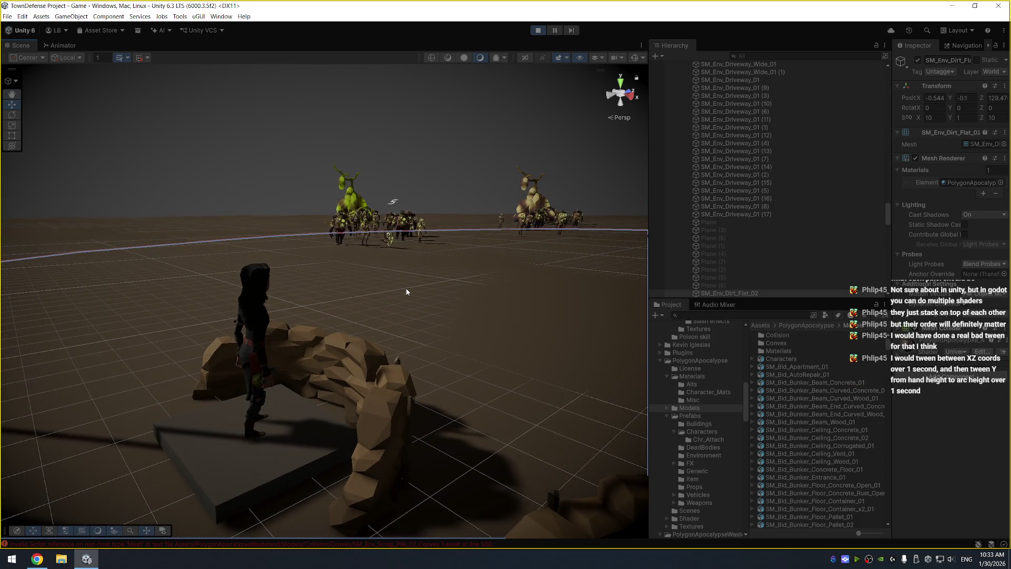
{"action": "mouse_move", "coordinate": [337, 256]}
{"action": "left_mouse_down", "text": "alt"}
{"action": "mouse_move", "coordinate": [402, 268]}
{"action": "mouse_move", "coordinate": [247, 220]}
{"action": "mouse_move", "coordinate": [377, 261]}
{"action": "left_mouse_up", "text": "alt"}
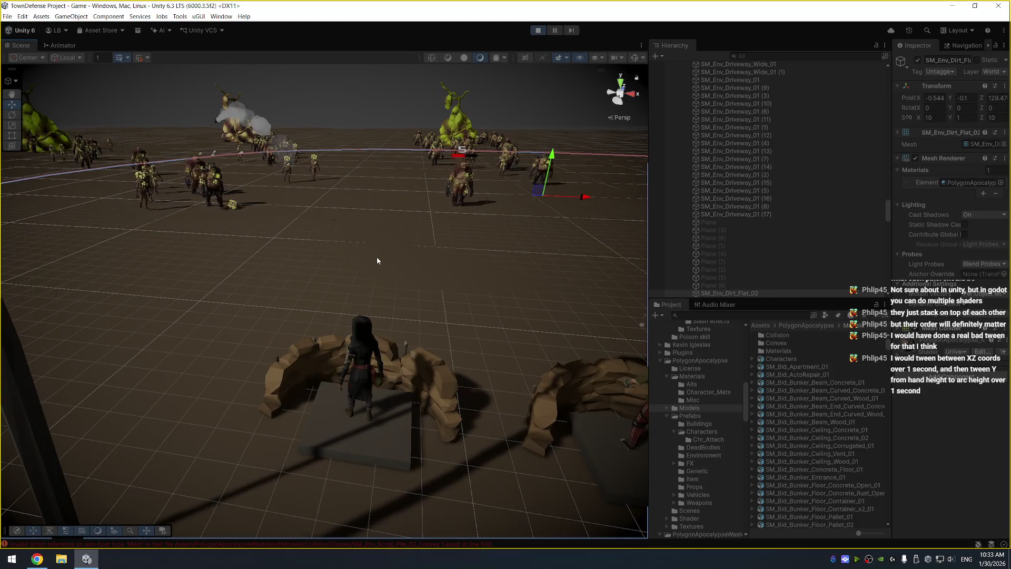
{"action": "left_click_drag", "start_coordinate": [374, 260], "coordinate": [352, 209], "text": "alt"}
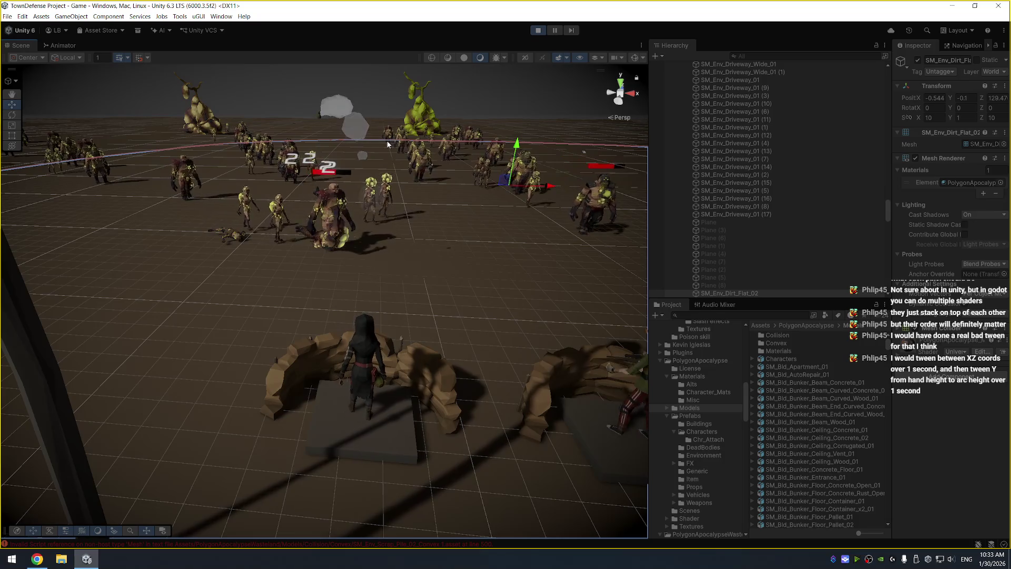
{"action": "left_click_drag", "start_coordinate": [377, 235], "coordinate": [477, 215]}
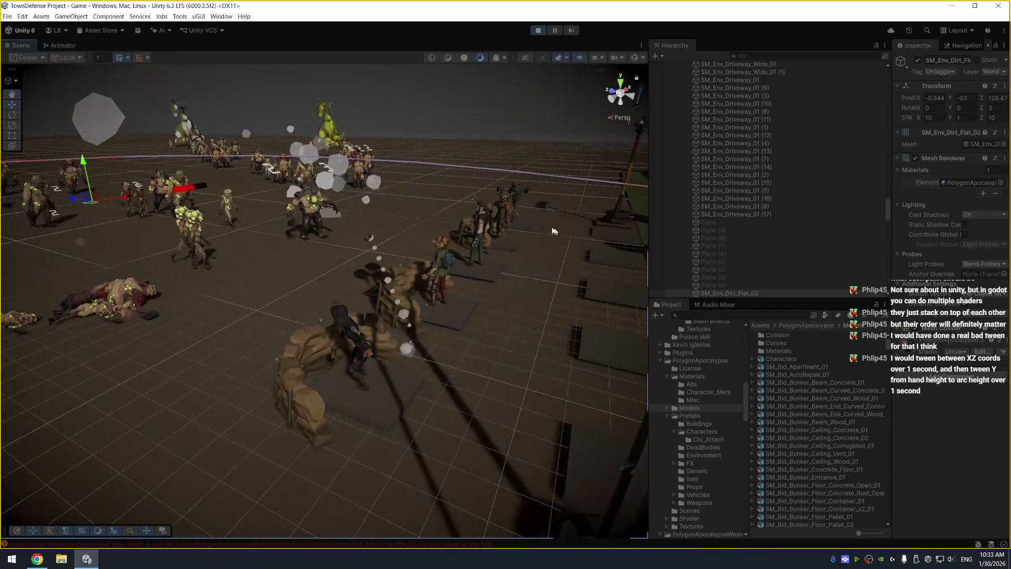
{"action": "left_click", "coordinate": [491, 208]}
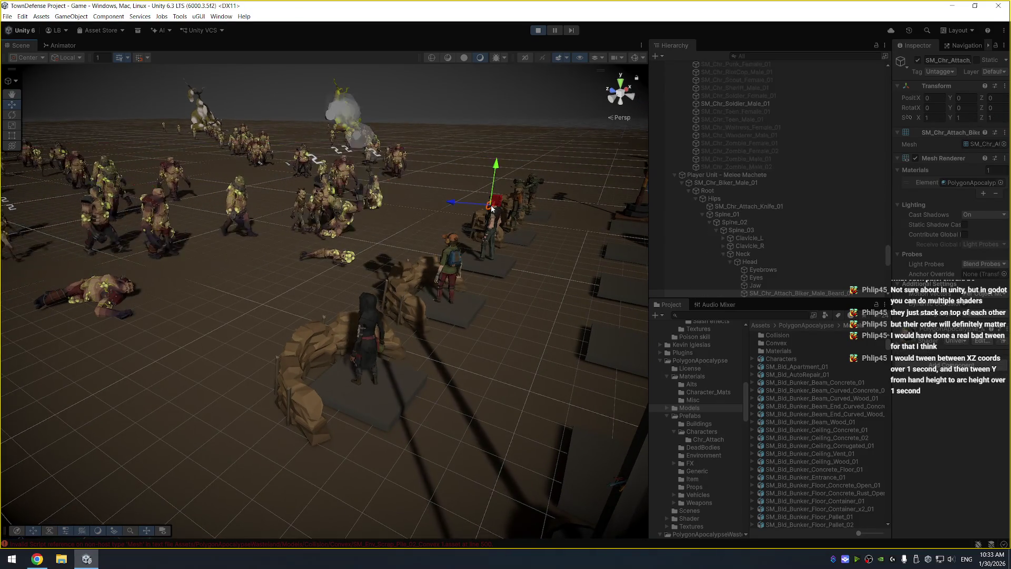
Frame the machete biker, watch the grenade blasts from overhead, then stop Play mode
{"action": "key", "text": "f"}
{"action": "scroll", "coordinate": [428, 230], "scroll_direction": "down", "scroll_amount": 5}
{"action": "scroll", "coordinate": [447, 233], "scroll_direction": "down", "scroll_amount": 5}
{"action": "left_click_drag", "start_coordinate": [463, 226], "coordinate": [476, 267]}
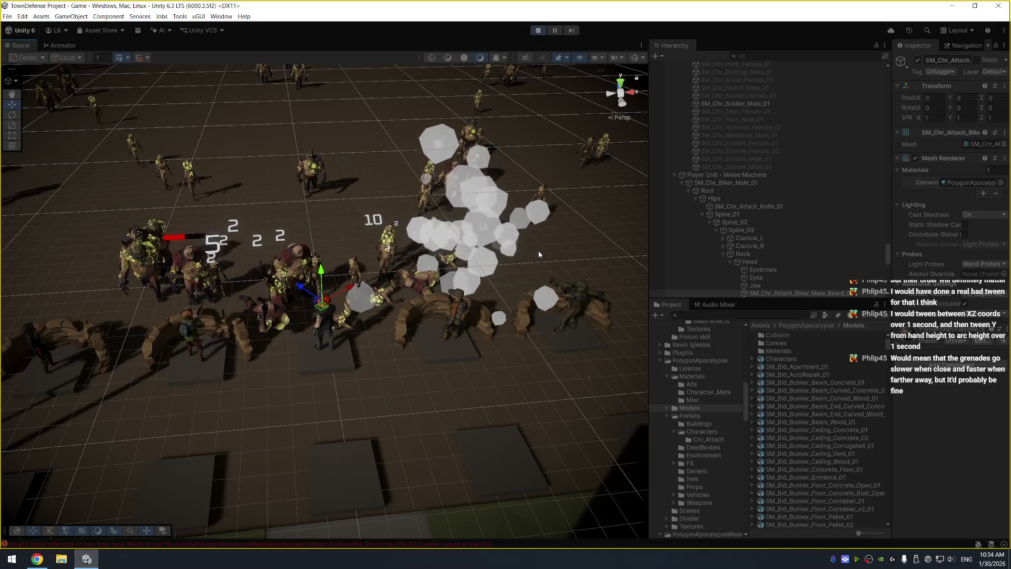
{"action": "left_click_drag", "start_coordinate": [538, 254], "coordinate": [206, 207]}
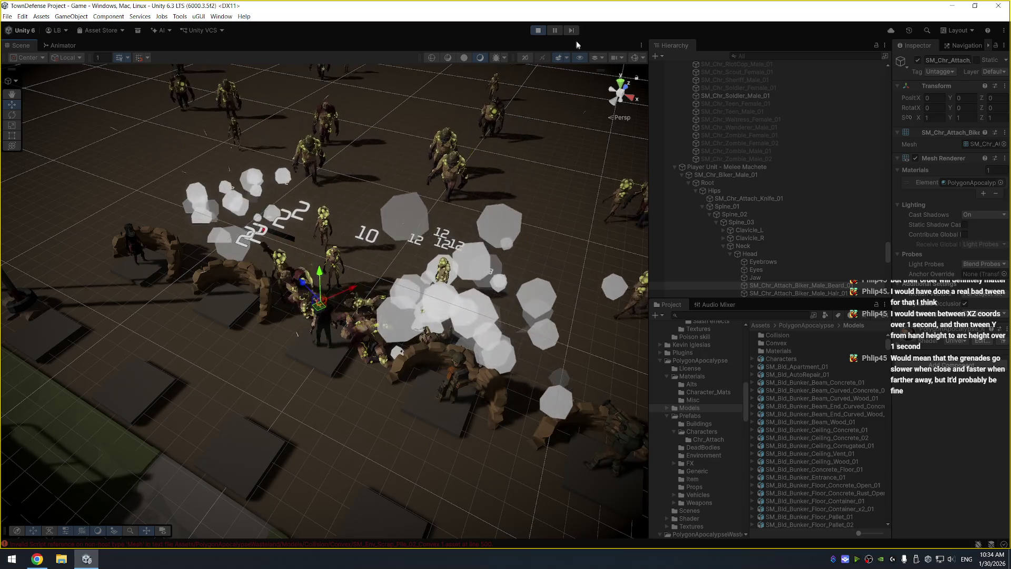
{"action": "left_click", "coordinate": [538, 30]}
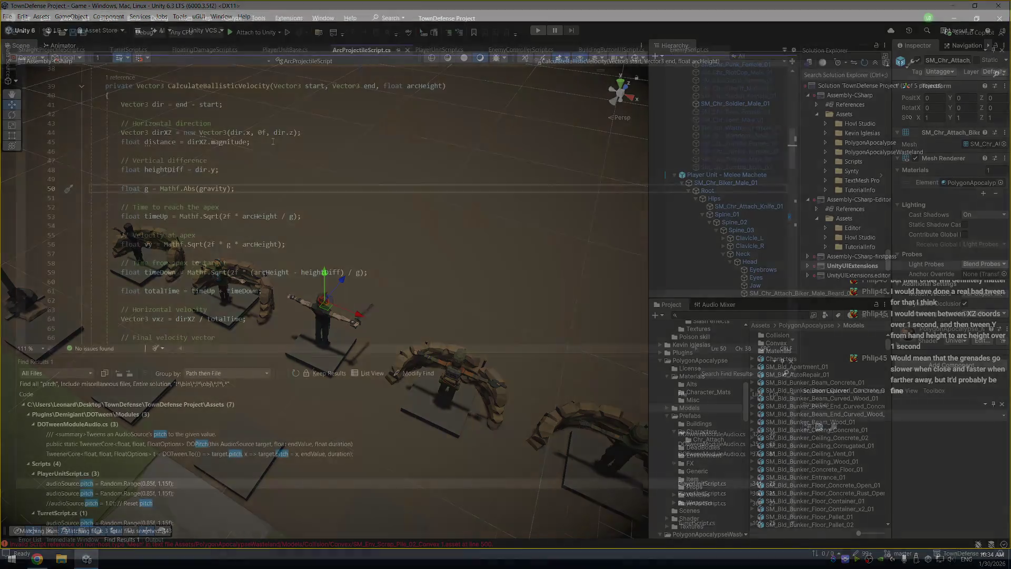
Scroll through ArcProjectileScript's launch and Explode() code, placing the cursor on empty line 119
{"action": "scroll", "coordinate": [400, 205], "scroll_direction": "up", "scroll_amount": 8}
{"action": "scroll", "coordinate": [400, 205], "scroll_direction": "down", "scroll_amount": 13}
{"action": "scroll", "coordinate": [400, 205], "scroll_direction": "down", "scroll_amount": 2}
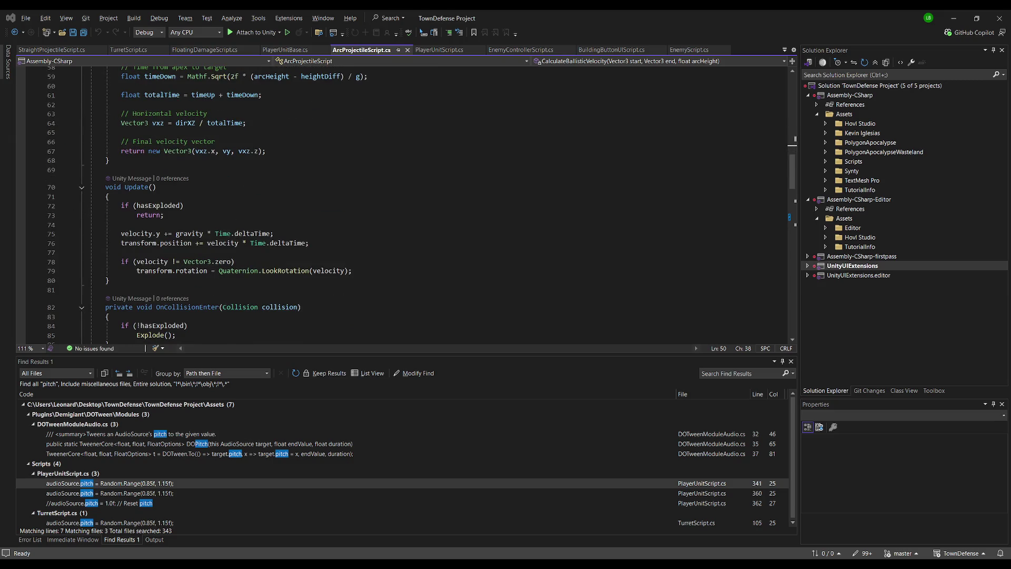
{"action": "scroll", "coordinate": [400, 205], "scroll_direction": "down", "scroll_amount": 7}
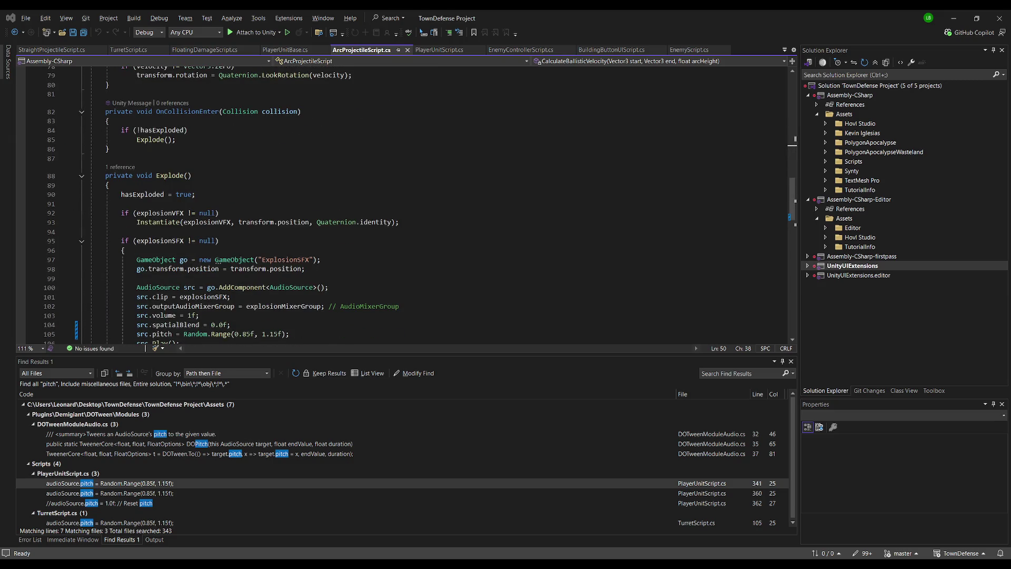
{"action": "scroll", "coordinate": [401, 205], "scroll_direction": "up", "scroll_amount": 5}
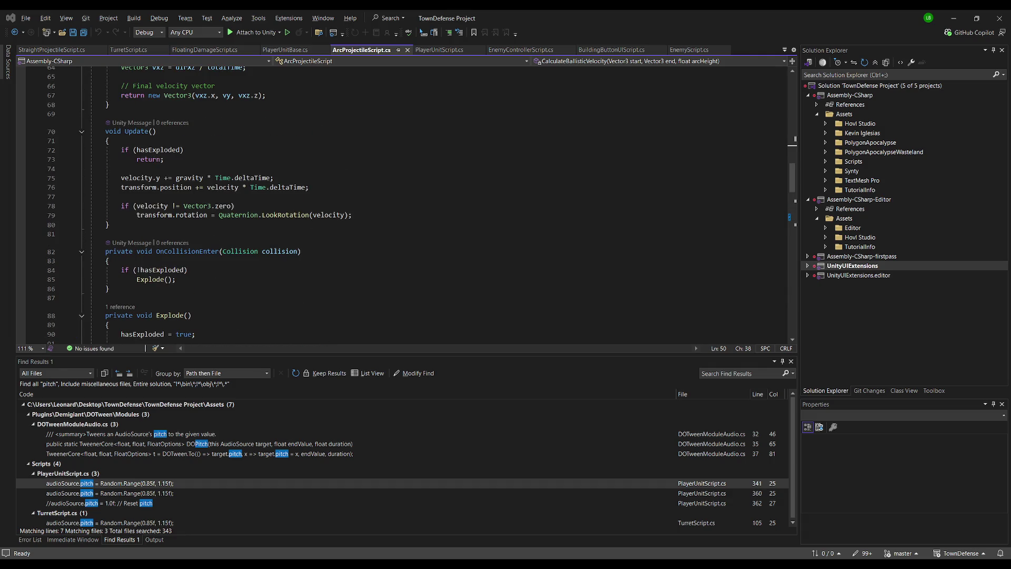
{"action": "scroll", "coordinate": [400, 205], "scroll_direction": "down", "scroll_amount": 3}
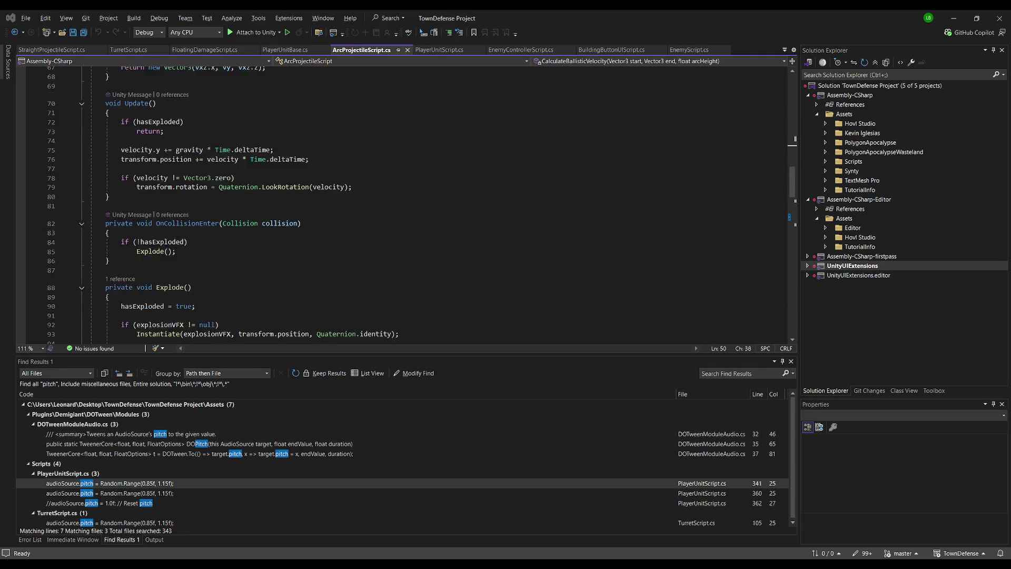
{"action": "scroll", "coordinate": [400, 206], "scroll_direction": "down", "scroll_amount": 6}
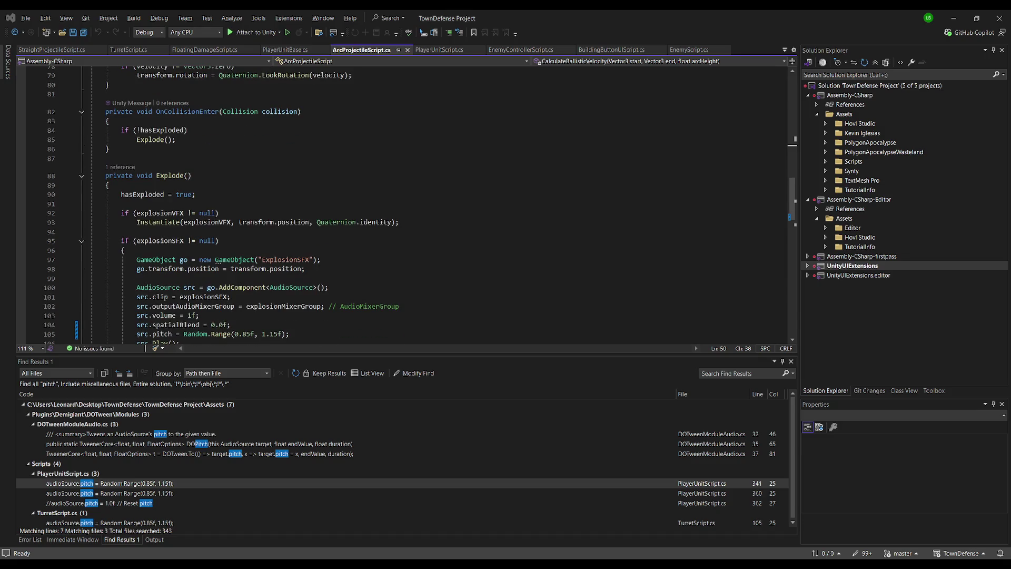
{"action": "scroll", "coordinate": [401, 205], "scroll_direction": "down", "scroll_amount": 6}
{"action": "scroll", "coordinate": [400, 206], "scroll_direction": "up", "scroll_amount": 12}
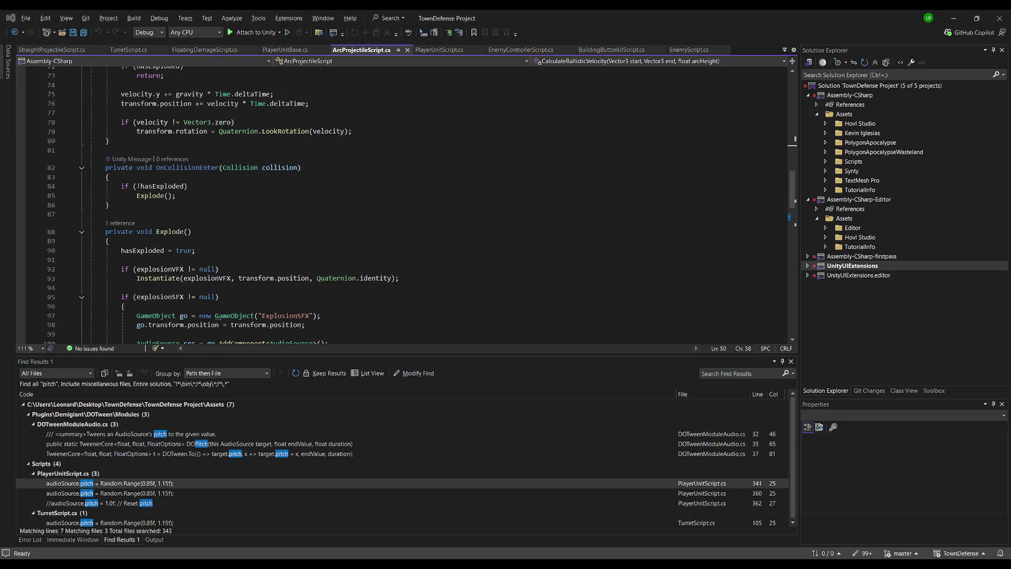
{"action": "scroll", "coordinate": [401, 205], "scroll_direction": "down", "scroll_amount": 7}
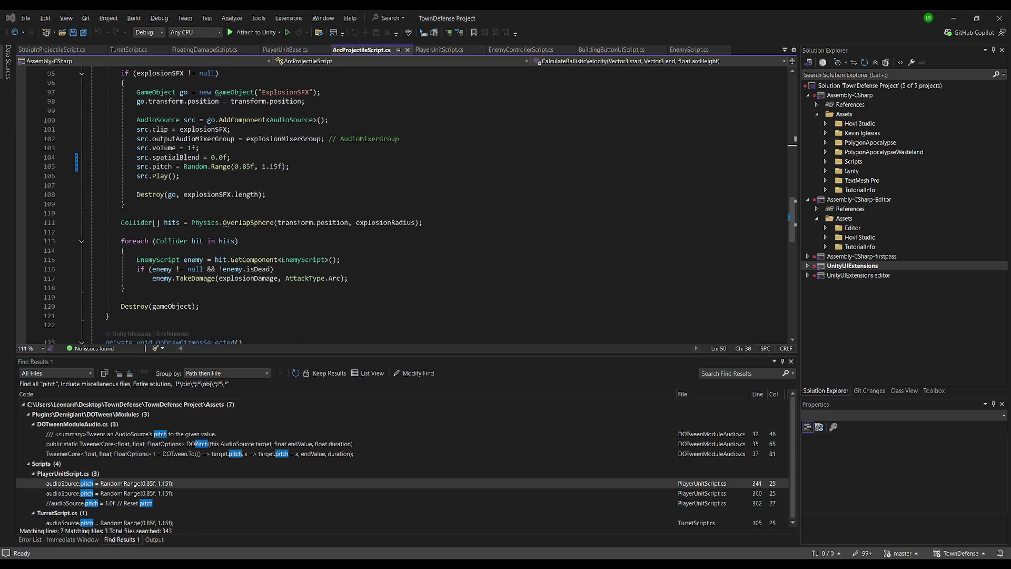
{"action": "left_click", "coordinate": [179, 297]}
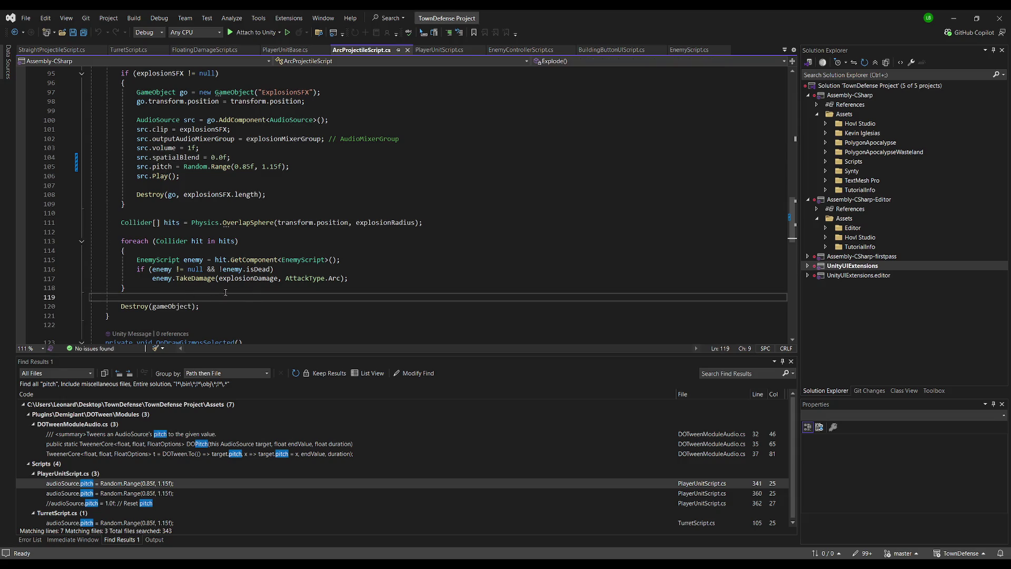
{"action": "scroll", "coordinate": [251, 292], "scroll_direction": "up", "scroll_amount": 16}
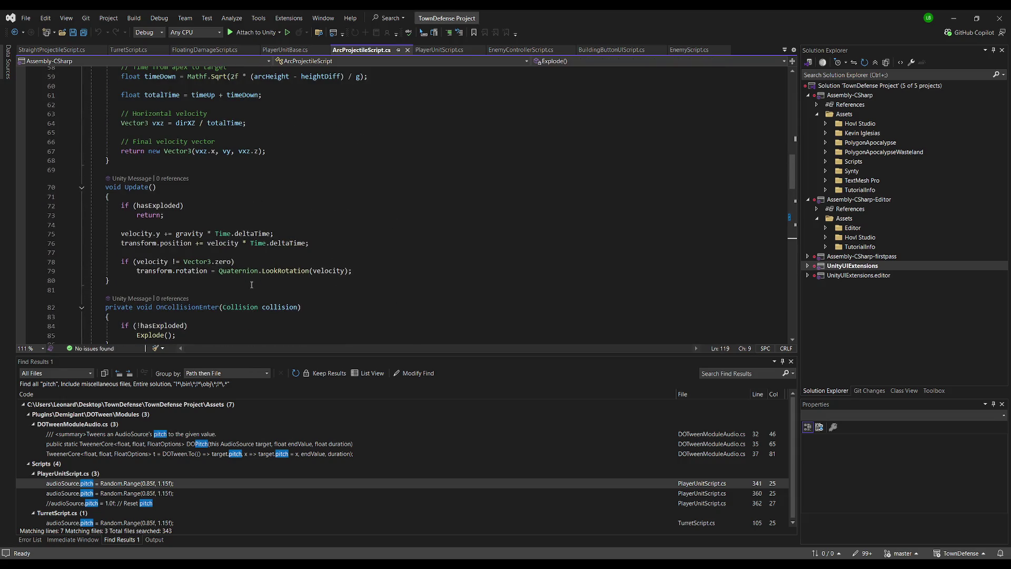
{"action": "scroll", "coordinate": [264, 203], "scroll_direction": "up", "scroll_amount": 10}
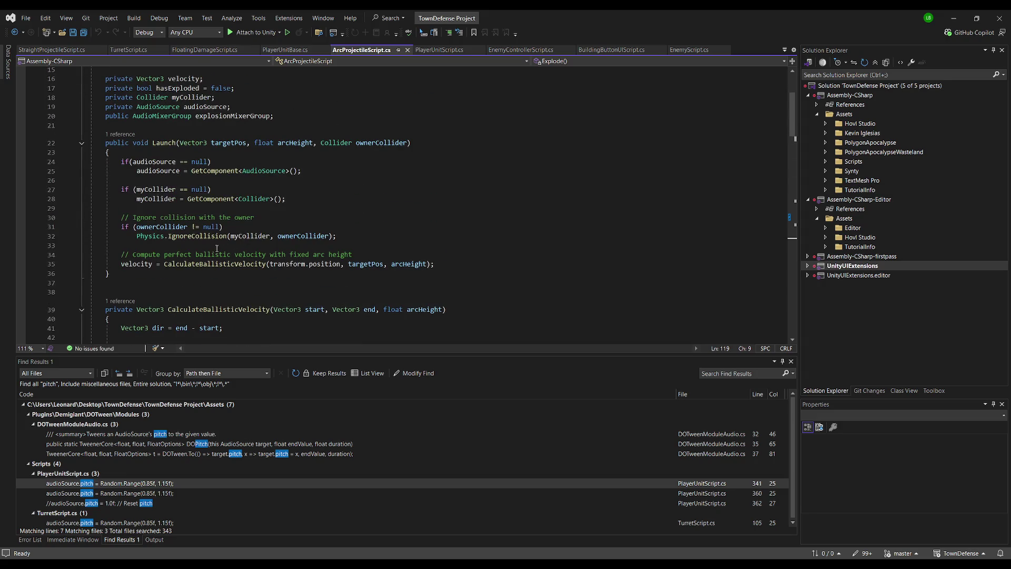
{"action": "scroll", "coordinate": [229, 268], "scroll_direction": "down", "scroll_amount": 10}
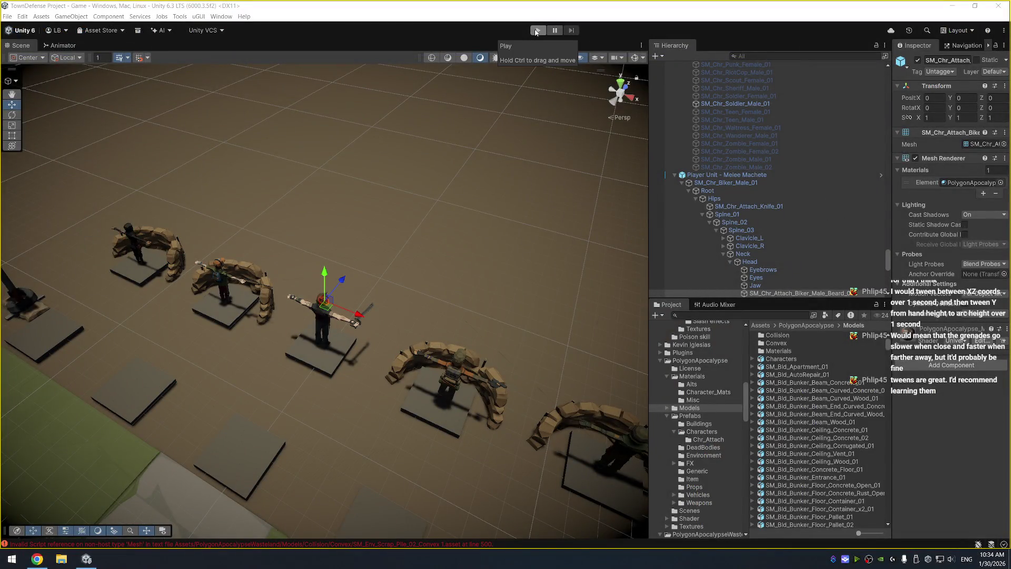
Load the MainMenu scene from the project's Scenes folder in place of the TownDefense scene
{"action": "scroll", "coordinate": [758, 200], "scroll_direction": "down", "scroll_amount": 10}
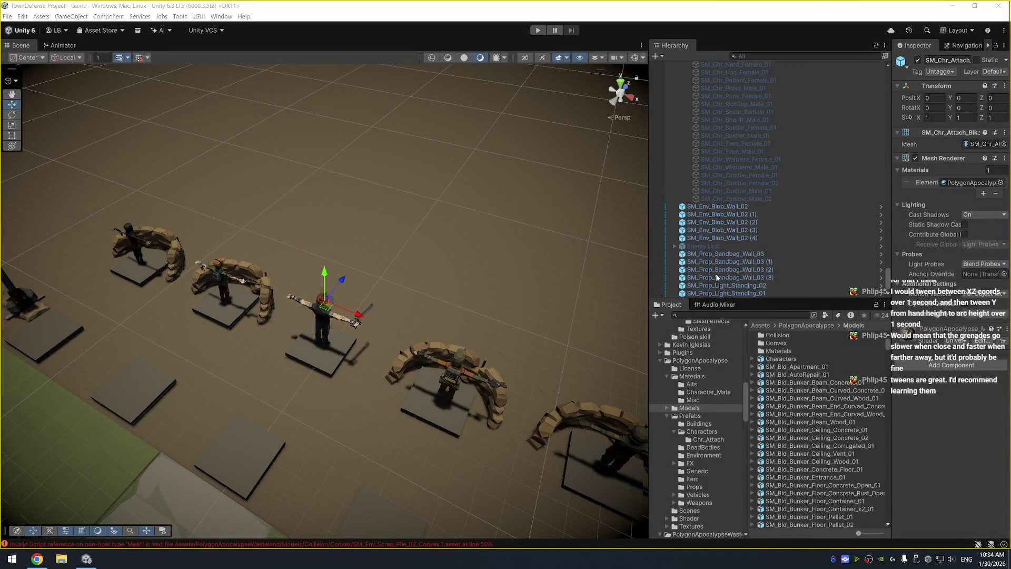
{"action": "scroll", "coordinate": [748, 211], "scroll_direction": "up", "scroll_amount": 15}
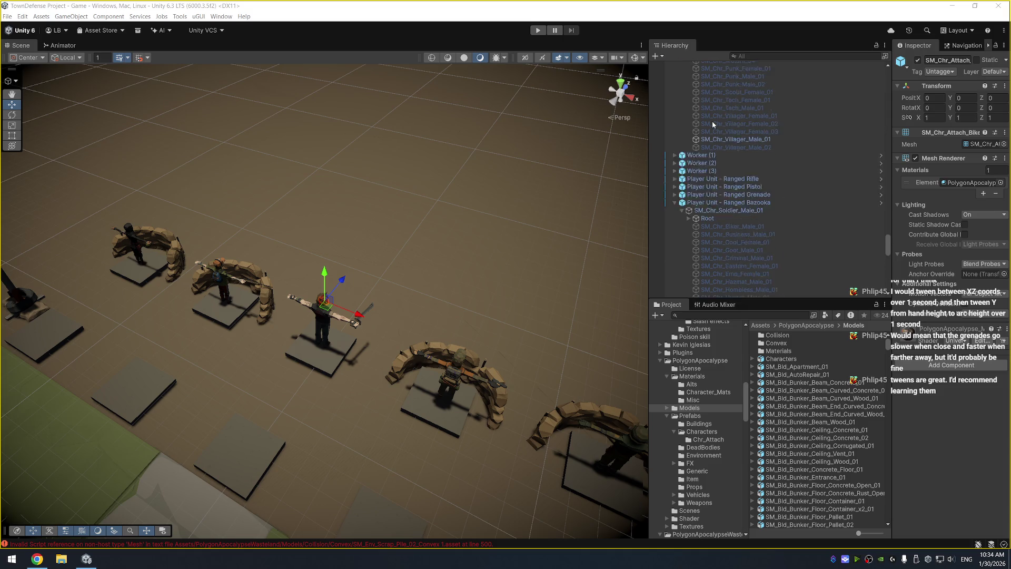
{"action": "scroll", "coordinate": [711, 402], "scroll_direction": "down", "scroll_amount": 6}
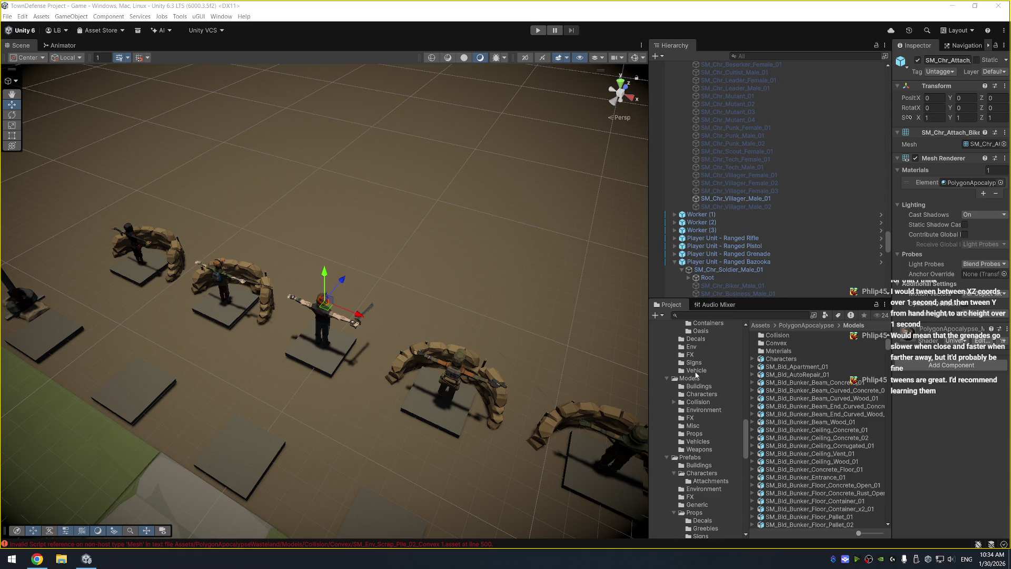
{"action": "scroll", "coordinate": [694, 427], "scroll_direction": "down", "scroll_amount": 5}
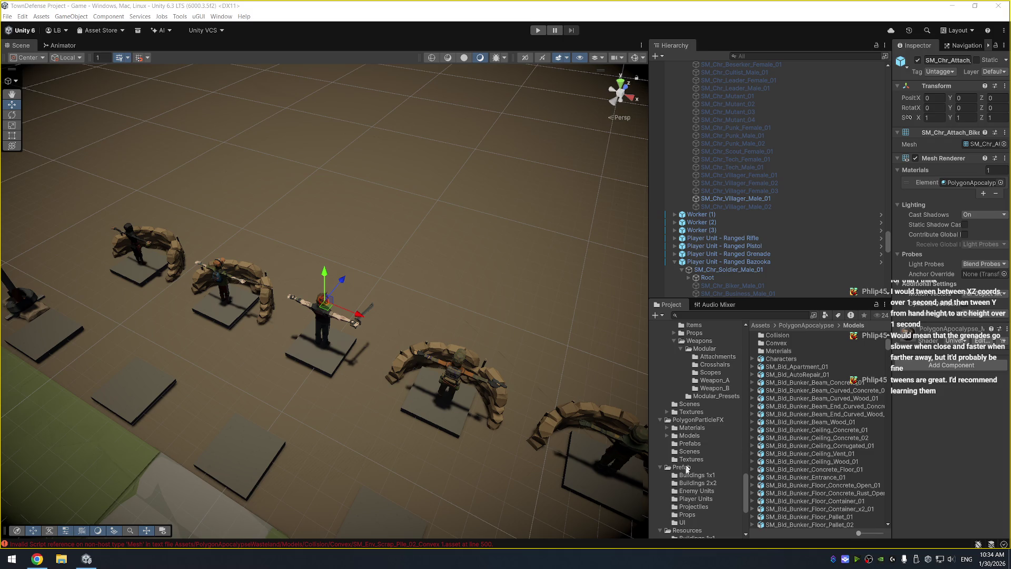
{"action": "scroll", "coordinate": [684, 452], "scroll_direction": "down", "scroll_amount": 5}
{"action": "left_click", "coordinate": [682, 446]}
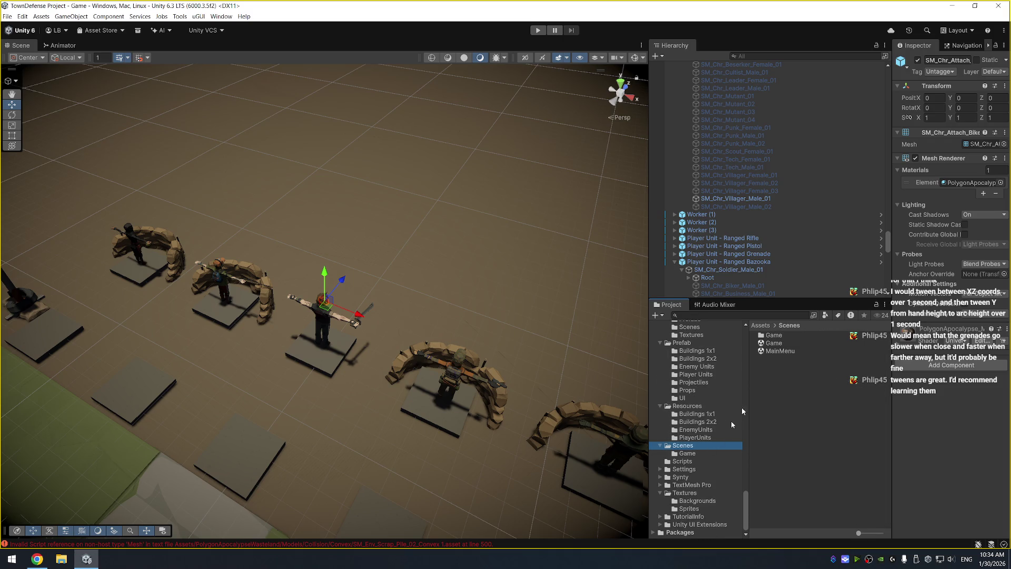
{"action": "double_click", "coordinate": [795, 352]}
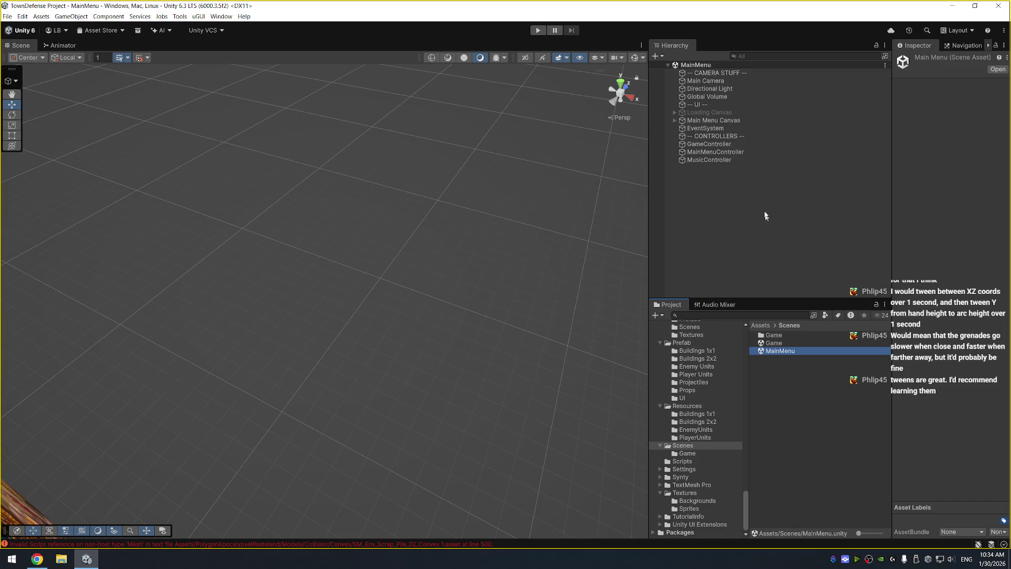
Drop the UI Card prefab from Prefab > UI under Main Menu Canvas in the Hierarchy
{"action": "left_click", "coordinate": [675, 120]}
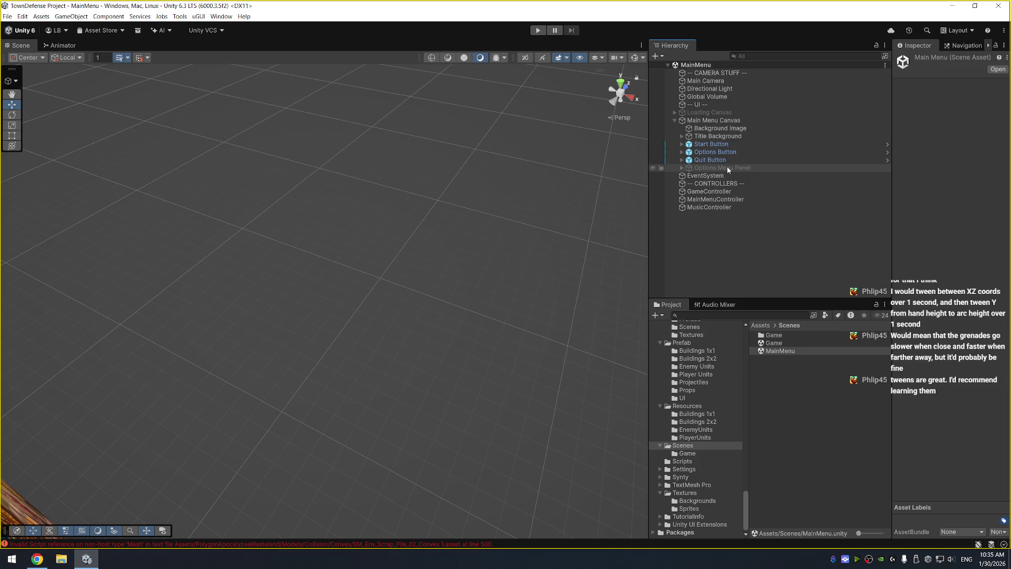
{"action": "left_click", "coordinate": [700, 167]}
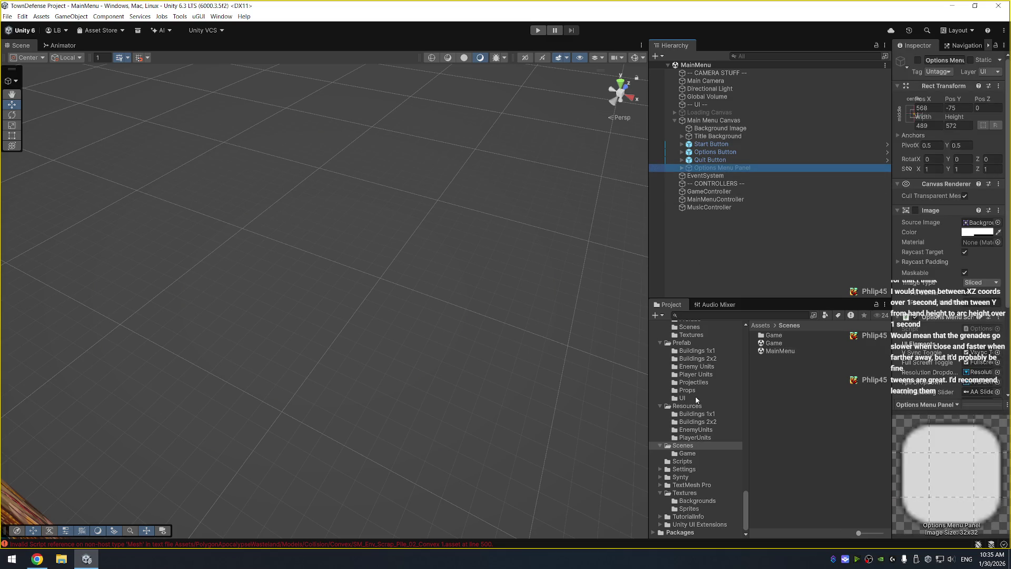
{"action": "left_click_drag", "start_coordinate": [778, 392], "coordinate": [767, 263]}
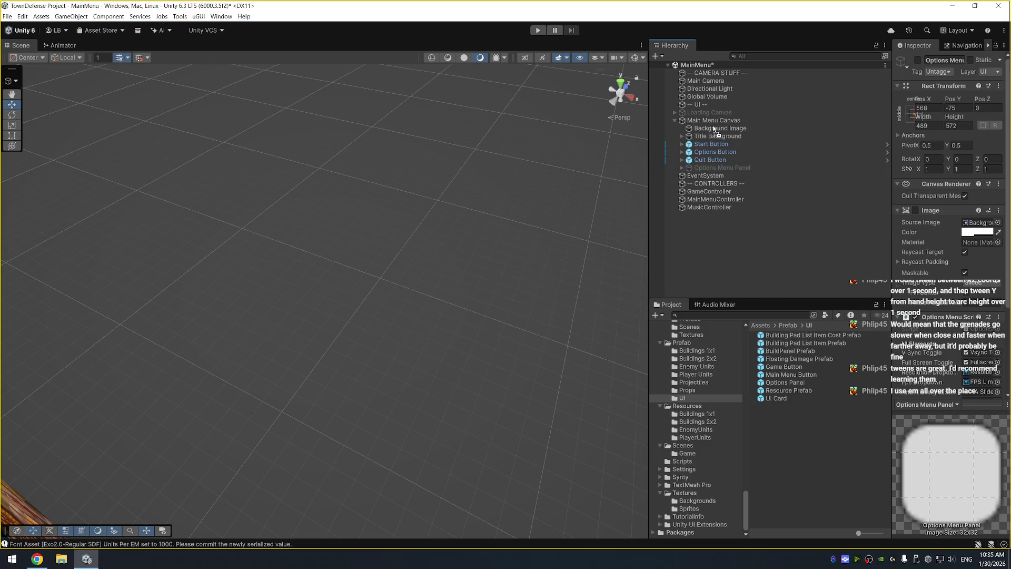
{"action": "left_click_drag", "start_coordinate": [715, 132], "coordinate": [715, 130]}
Orbit the Scene view around the menu canvas to check the new card's depth
{"action": "scroll", "coordinate": [381, 214], "scroll_direction": "down", "scroll_amount": 10}
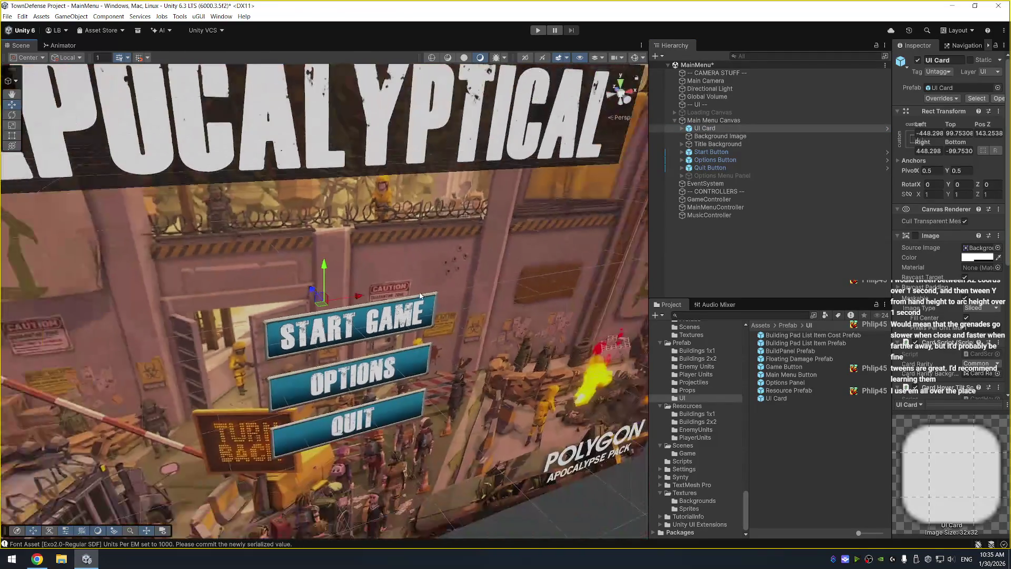
{"action": "left_click_drag", "start_coordinate": [381, 215], "coordinate": [567, 252]}
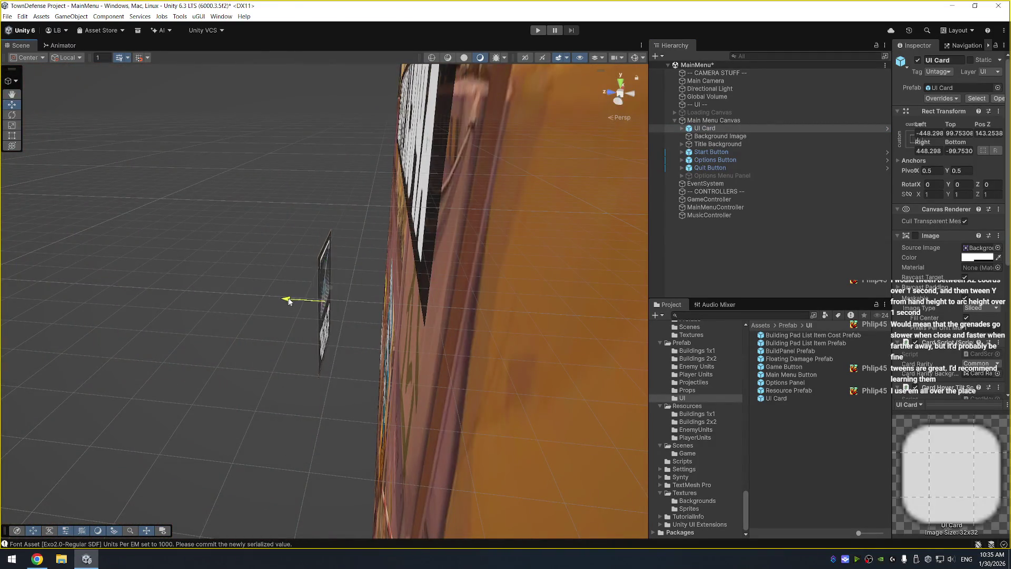
{"action": "left_click_drag", "start_coordinate": [501, 326], "coordinate": [386, 363]}
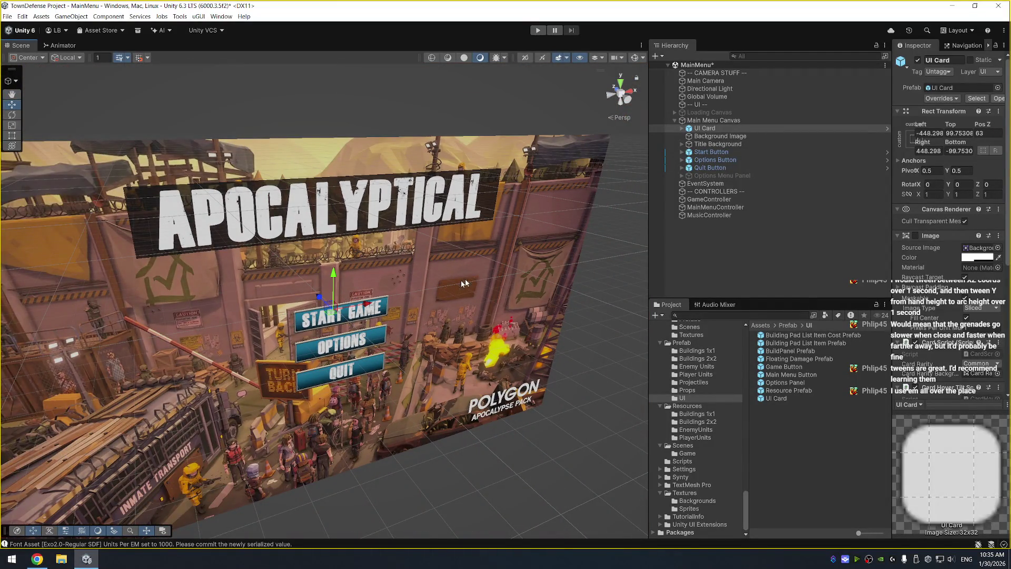
{"action": "mouse_move", "coordinate": [523, 274]}
{"action": "left_mouse_down"}
{"action": "mouse_move", "coordinate": [535, 337]}
{"action": "mouse_move", "coordinate": [528, 400]}
{"action": "left_mouse_up"}
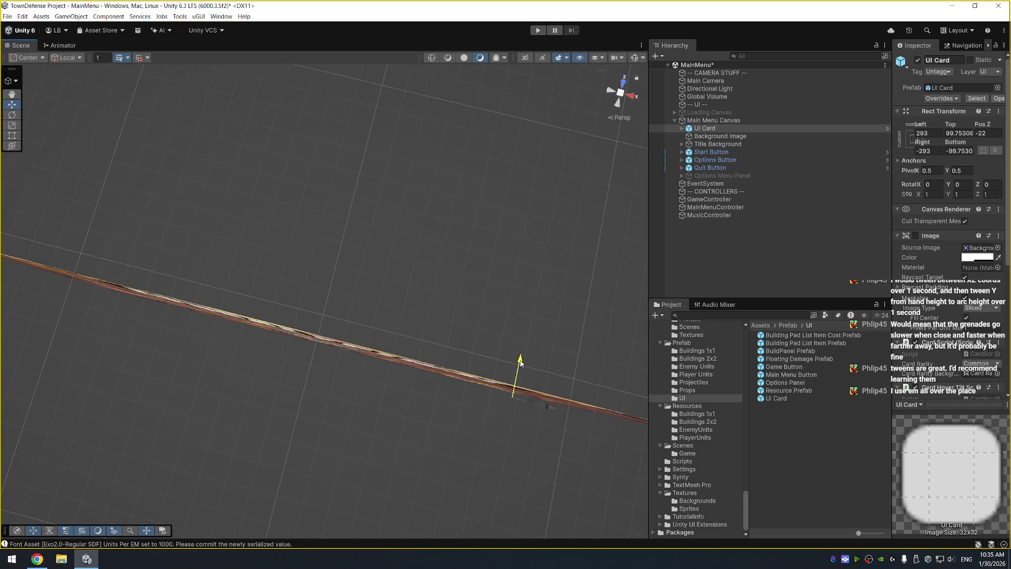
{"action": "left_click_drag", "start_coordinate": [525, 339], "coordinate": [573, 245]}
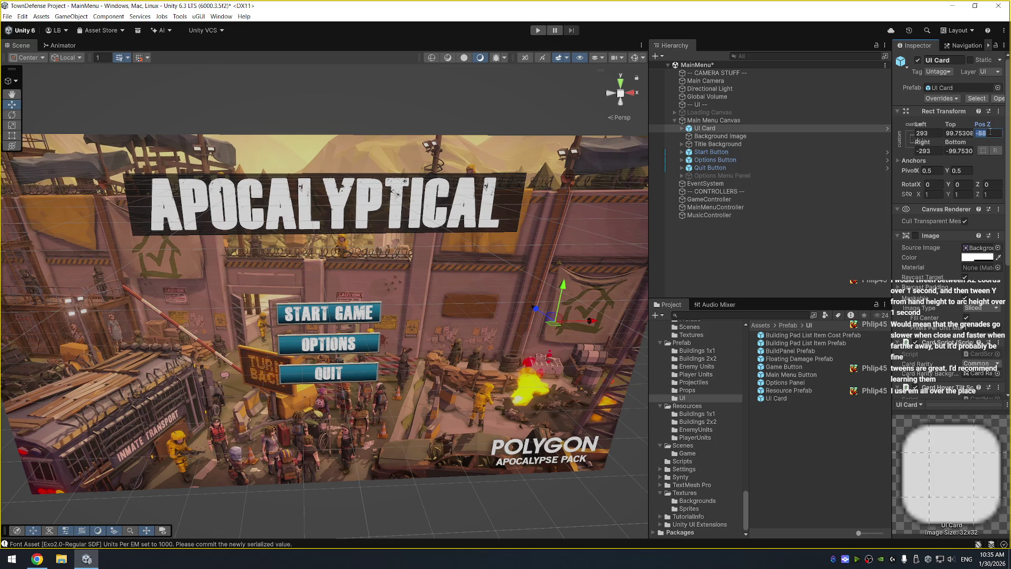
{"action": "left_click_drag", "start_coordinate": [409, 186], "coordinate": [505, 184]}
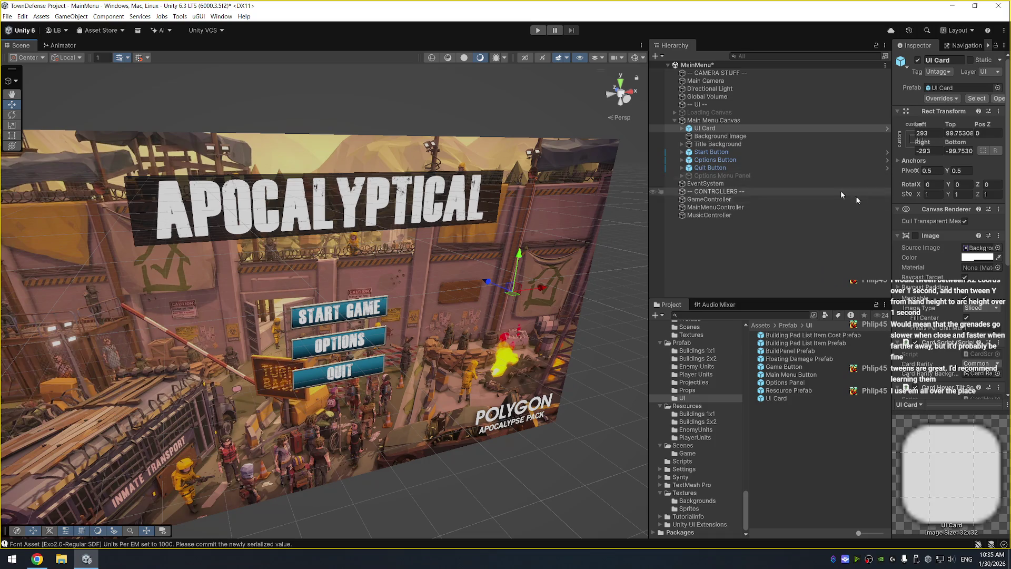
Inspect the UI Card's Card Hover Container, then delete the UI Card
{"action": "key", "text": "Right"}
{"action": "left_click", "coordinate": [731, 135]}
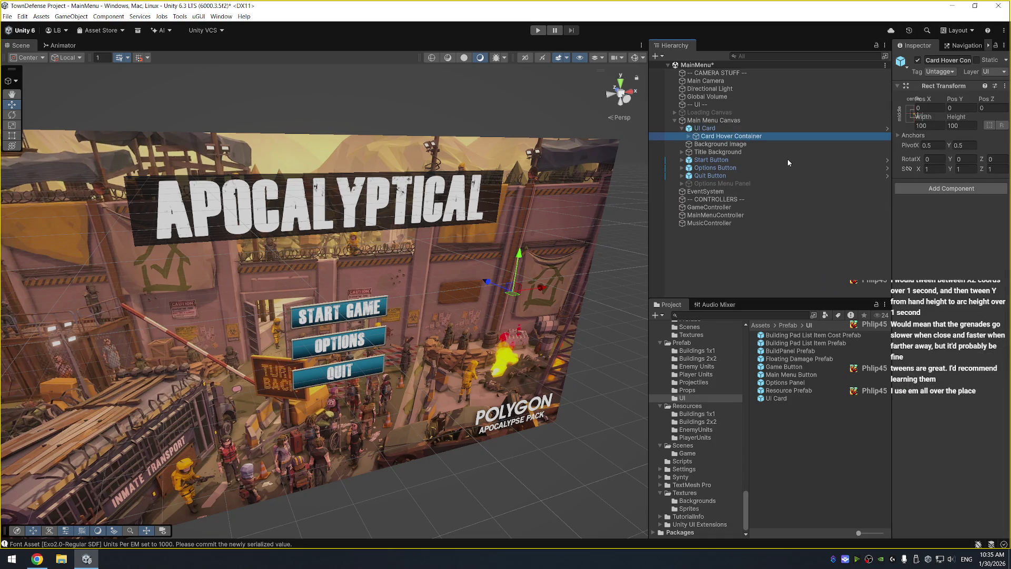
{"action": "left_click", "coordinate": [731, 136]}
{"action": "left_click_drag", "start_coordinate": [891, 237], "coordinate": [865, 237]}
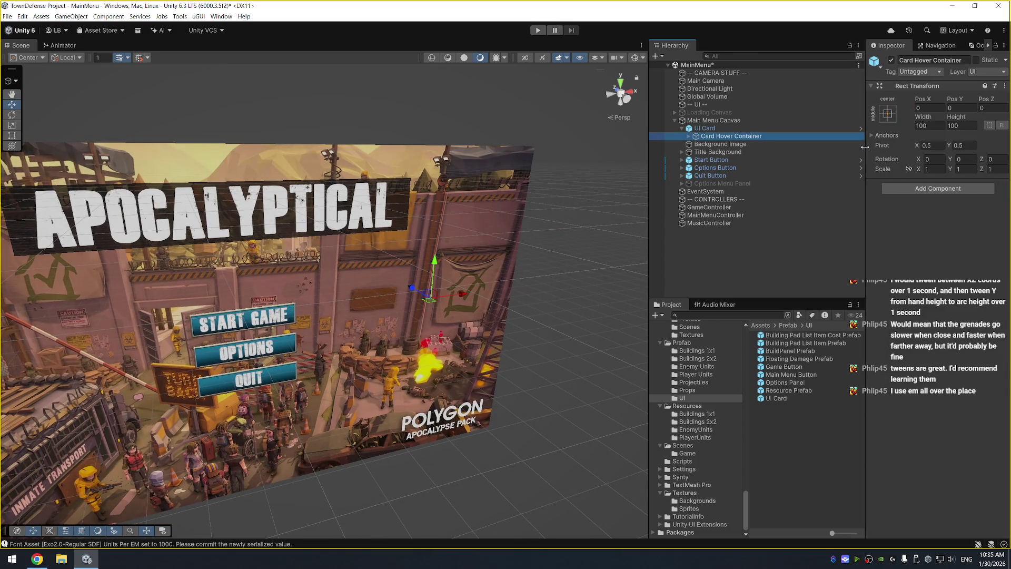
{"action": "left_click", "coordinate": [704, 128]}
{"action": "key", "text": "Delete"}
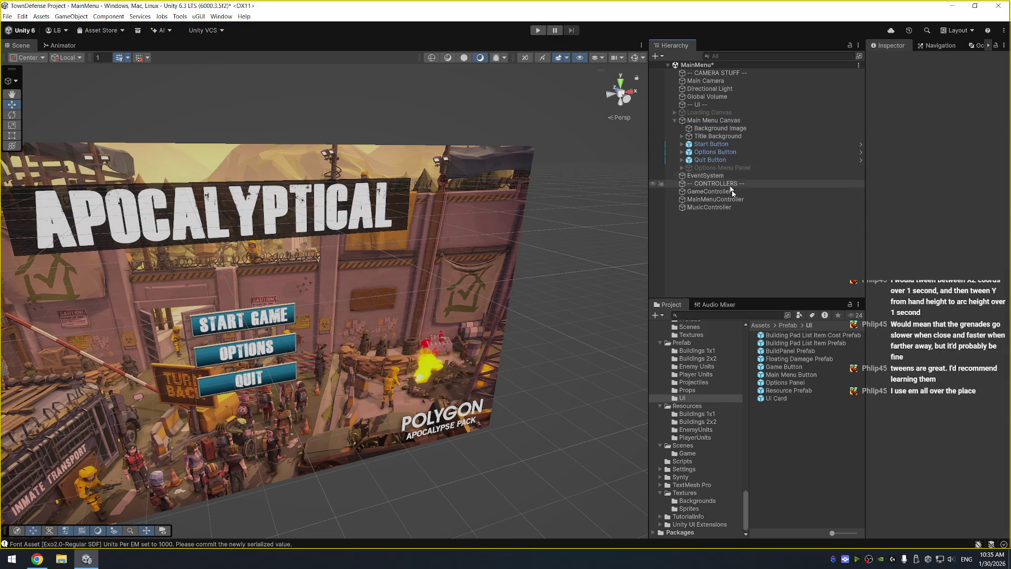
Add a fresh UI Card under Title Background, shift it right (Left 78, Right -78), and play
{"action": "left_click_drag", "start_coordinate": [783, 400], "coordinate": [751, 141]}
{"action": "left_click_drag", "start_coordinate": [355, 319], "coordinate": [397, 197]}
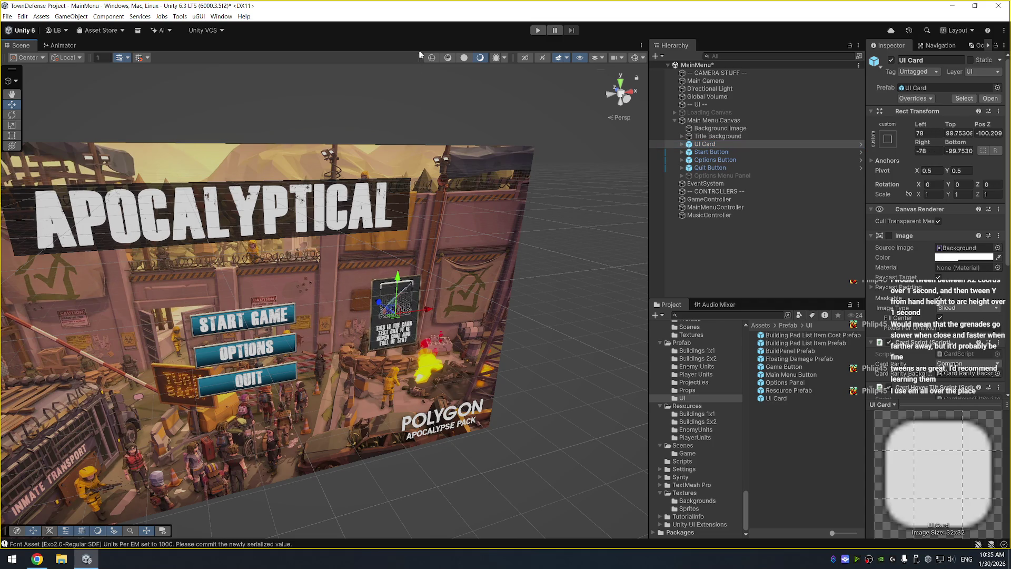
{"action": "left_click", "coordinate": [537, 30]}
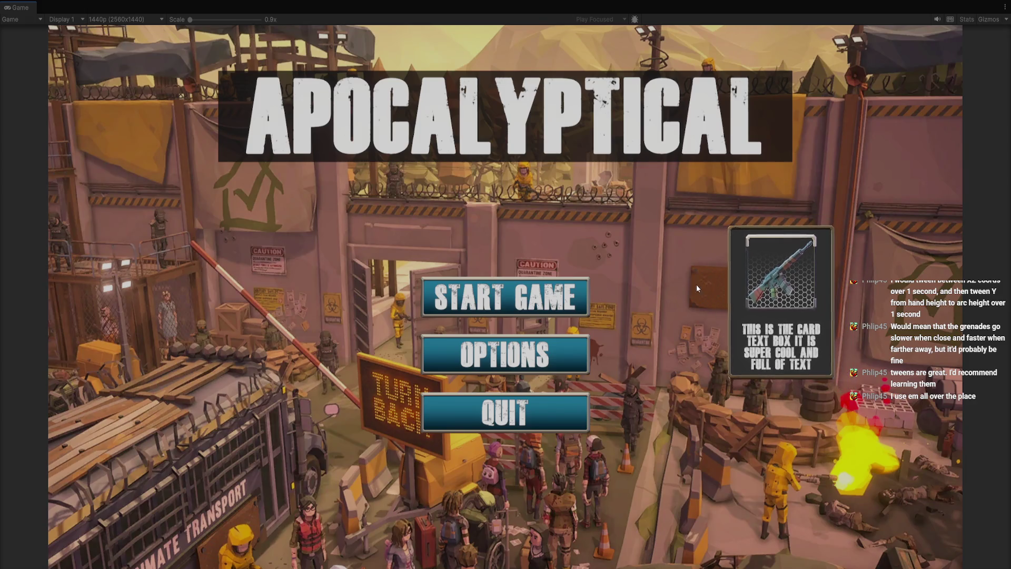
Stop the main menu preview and select the UI Card in the Hierarchy
{"action": "left_click", "coordinate": [536, 34]}
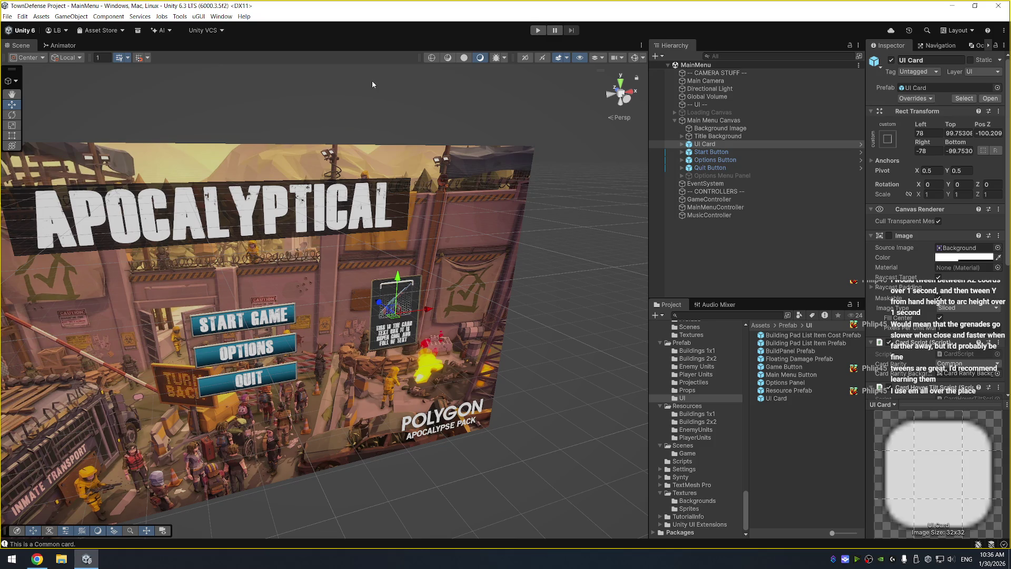
{"action": "left_click", "coordinate": [725, 144]}
Delete the UI Card, save the MainMenu scene, and open the Game scene
{"action": "key", "text": "Delete"}
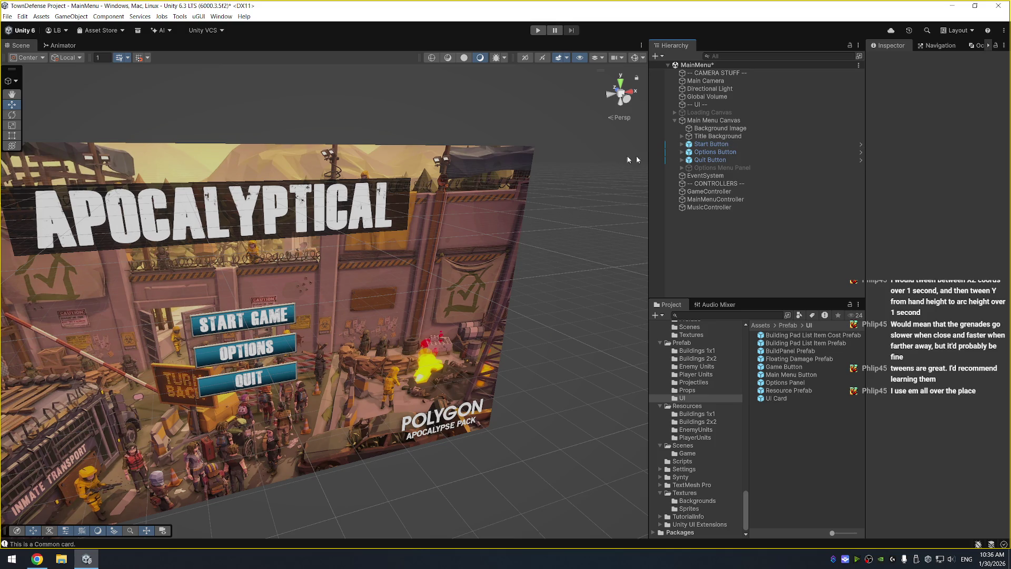
{"action": "key", "text": "ctrl+s"}
{"action": "left_click", "coordinate": [683, 446]}
{"action": "double_click", "coordinate": [774, 343]}
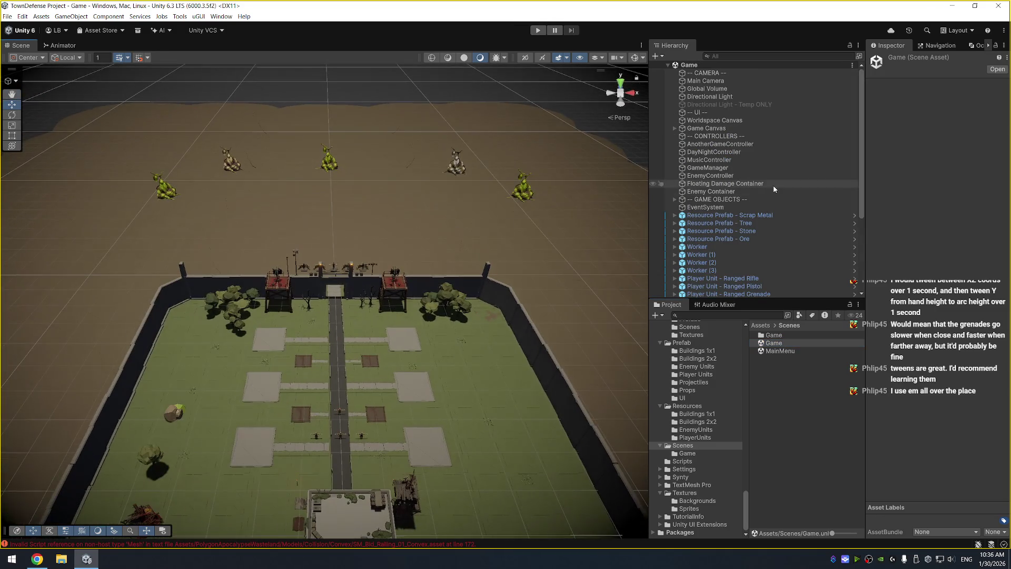
Uncheck Spawning Enabled on EnemyController and start the game
{"action": "left_click", "coordinate": [778, 178]}
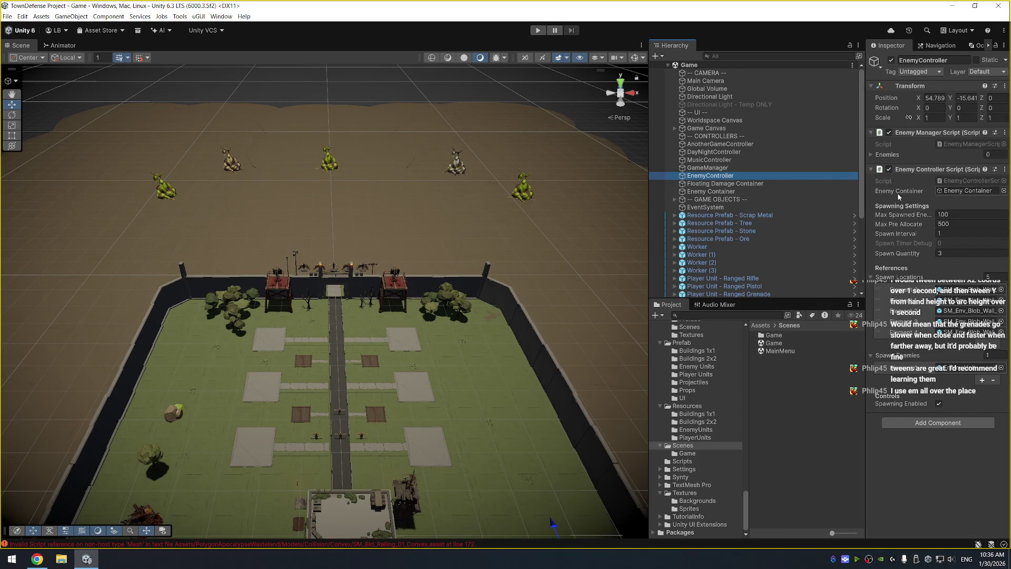
{"action": "left_click", "coordinate": [939, 404]}
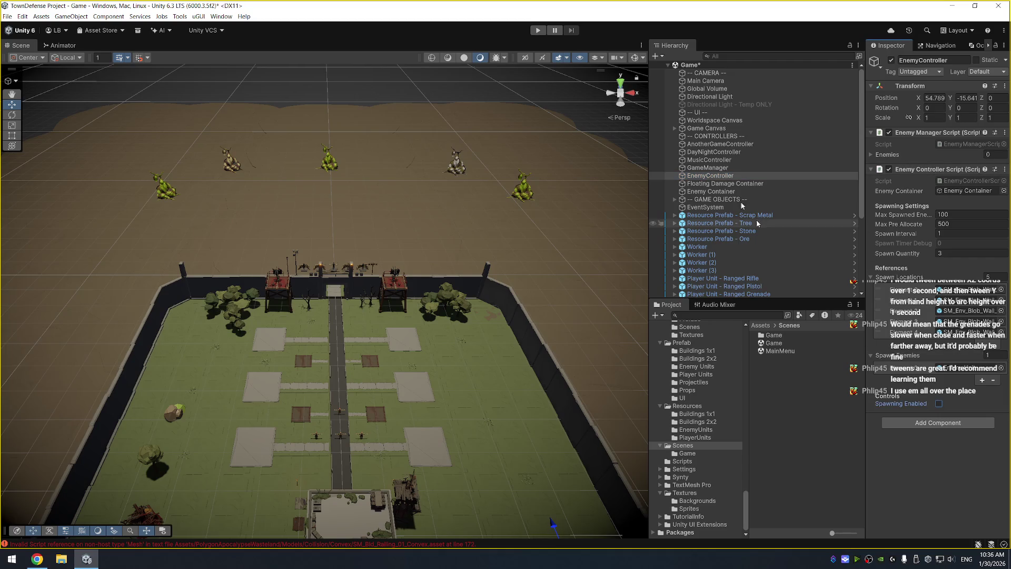
{"action": "left_click", "coordinate": [538, 30]}
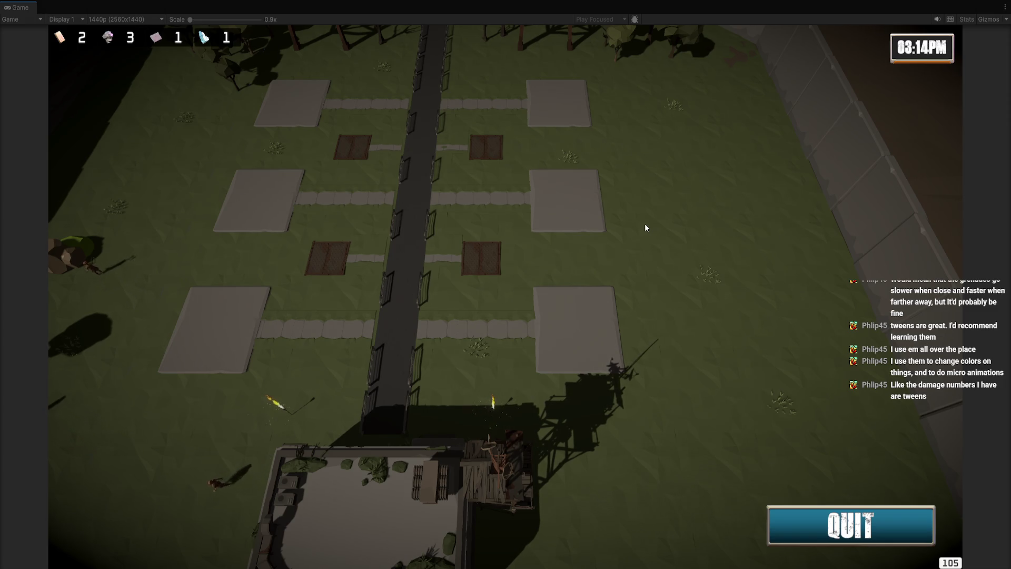
Open build panels on the lower-right and middle-right plots, then close both
{"action": "left_click", "coordinate": [592, 321]}
{"action": "scroll", "coordinate": [585, 328], "scroll_direction": "up", "scroll_amount": 3}
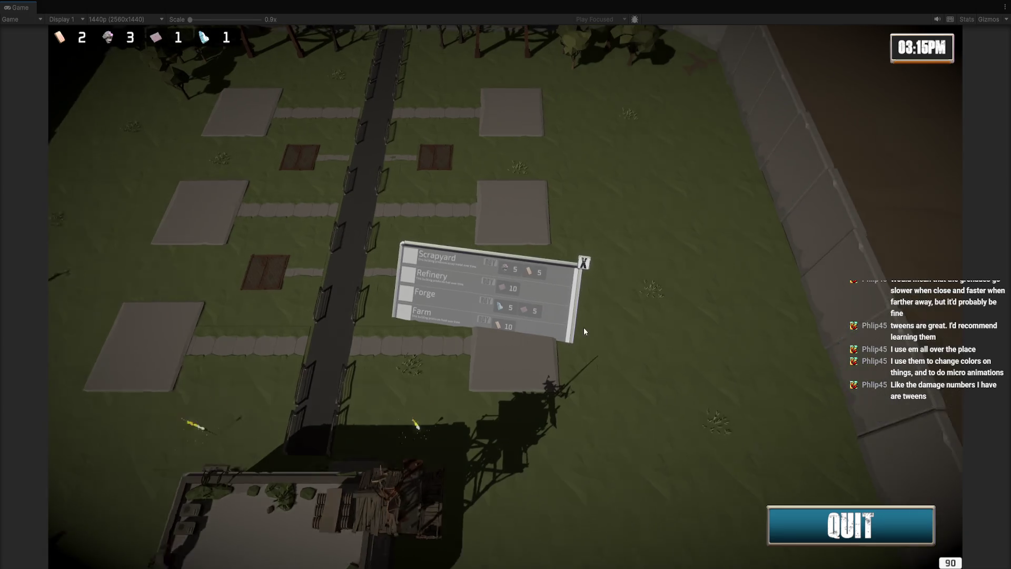
{"action": "left_click", "coordinate": [549, 267]}
{"action": "mouse_move", "coordinate": [513, 269]}
{"action": "left_mouse_down"}
{"action": "mouse_move", "coordinate": [612, 279]}
{"action": "mouse_move", "coordinate": [699, 271]}
{"action": "mouse_move", "coordinate": [519, 295]}
{"action": "mouse_move", "coordinate": [415, 286]}
{"action": "mouse_move", "coordinate": [458, 271]}
{"action": "mouse_move", "coordinate": [507, 435]}
{"action": "mouse_move", "coordinate": [510, 423]}
{"action": "mouse_move", "coordinate": [586, 390]}
{"action": "left_mouse_up"}
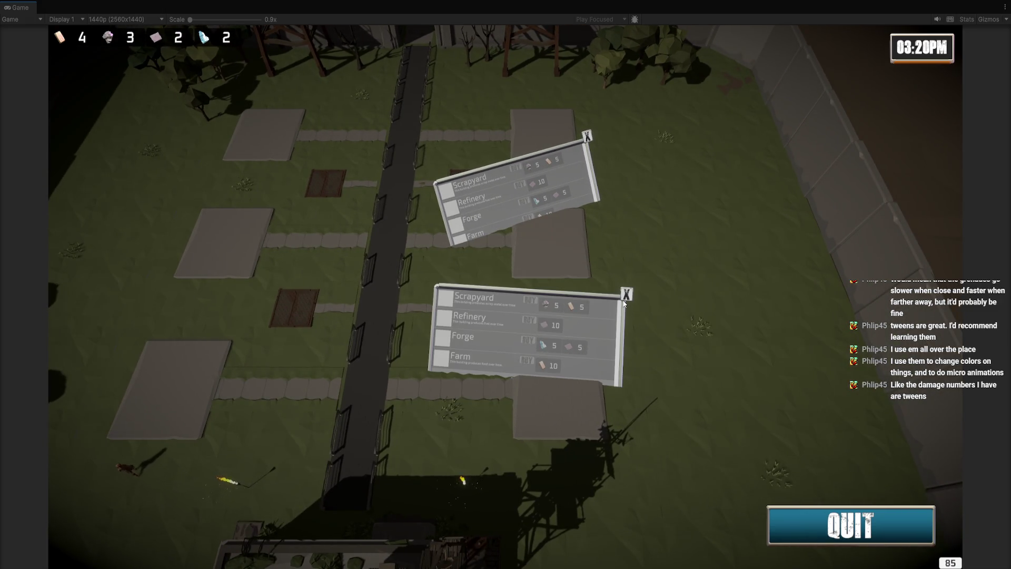
{"action": "left_click", "coordinate": [625, 295]}
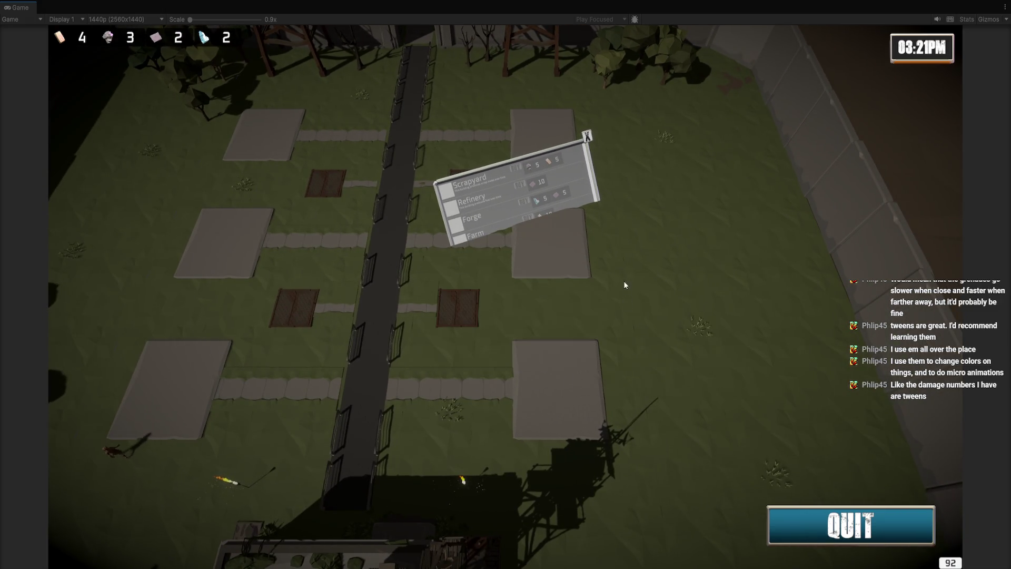
{"action": "left_click", "coordinate": [587, 136]}
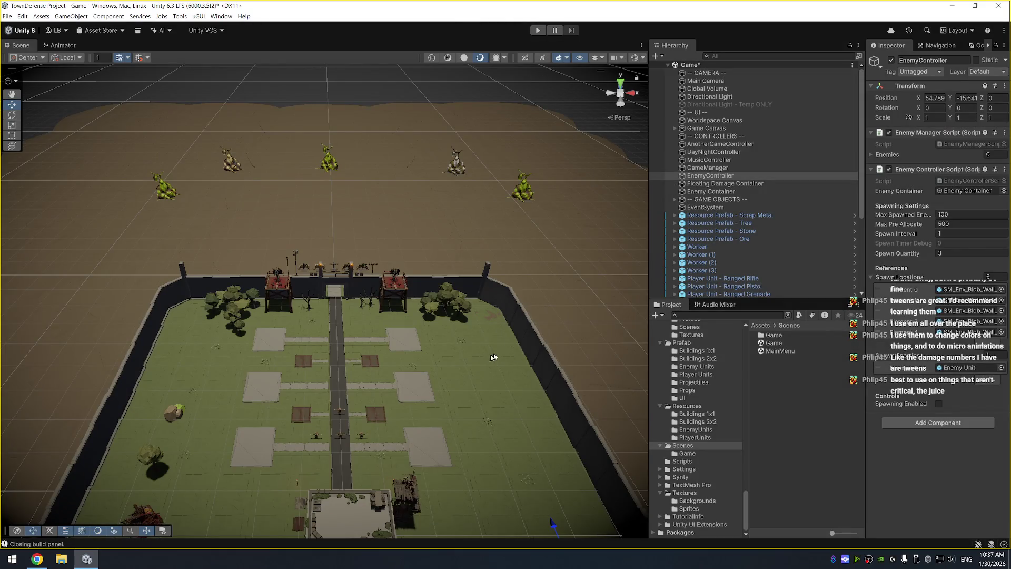
Select and frame 2x2 Platform (5), then open its BuildingPadScript for editing
{"action": "left_click", "coordinate": [433, 446]}
{"action": "key", "text": "f"}
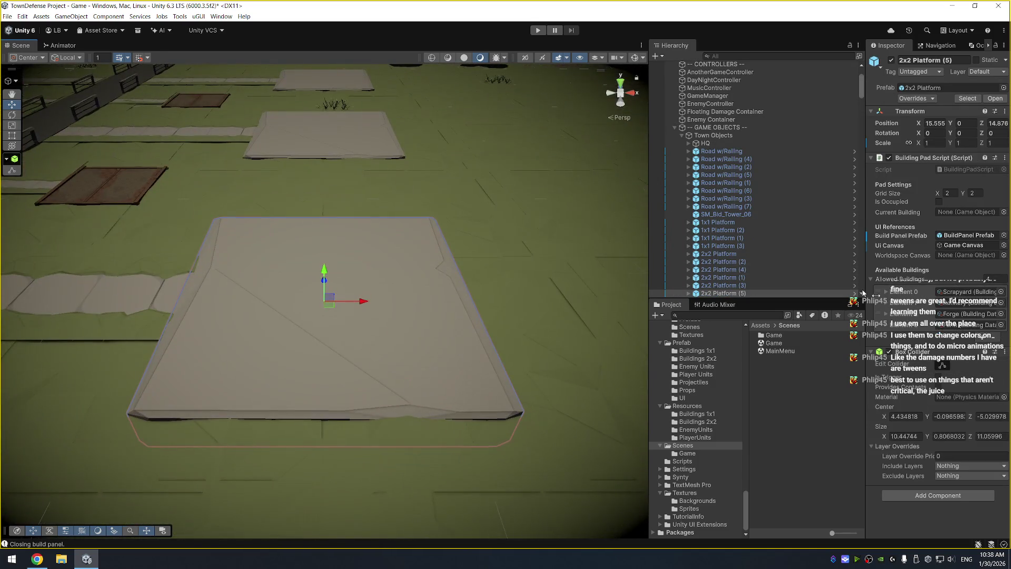
{"action": "left_click", "coordinate": [975, 170]}
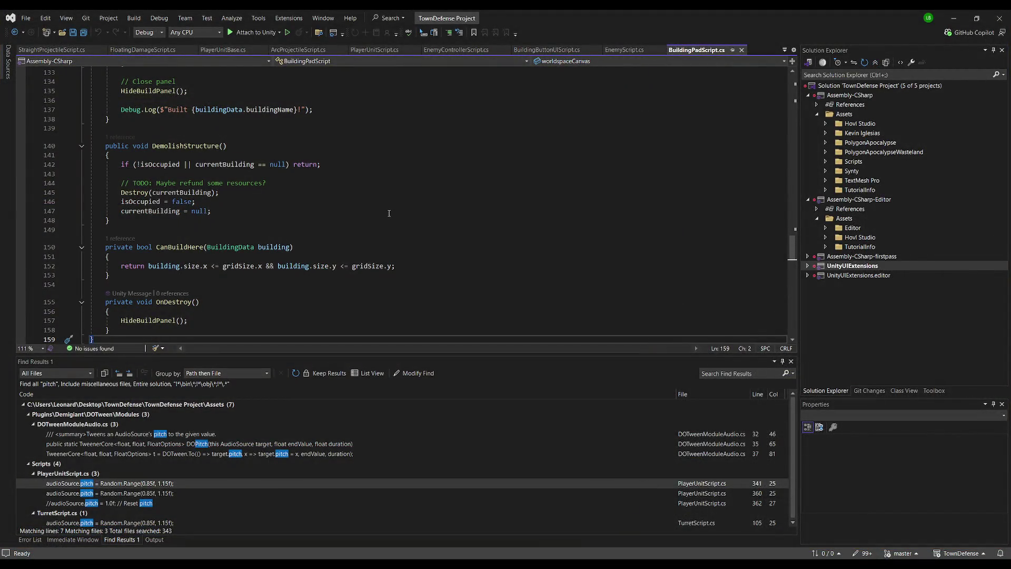
{"action": "key", "text": "ctrl+a"}
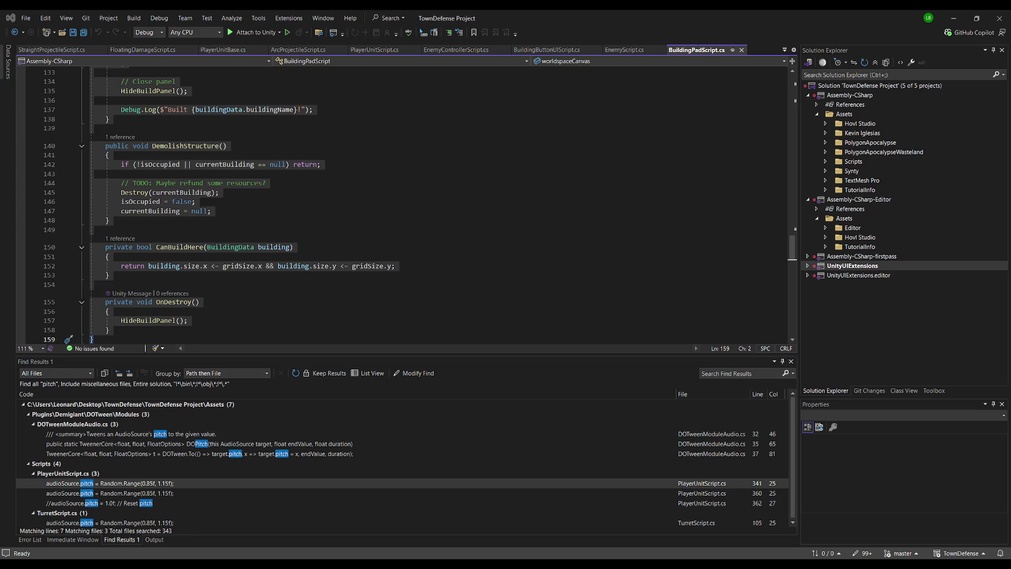
{"action": "left_click", "coordinate": [196, 229]}
{"action": "scroll", "coordinate": [195, 237], "scroll_direction": "up", "scroll_amount": 6}
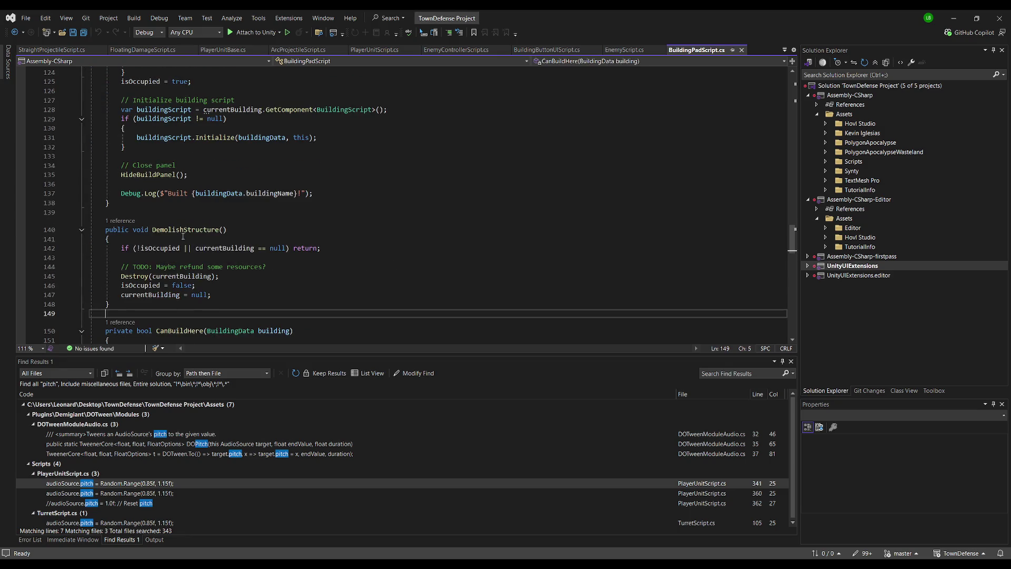
{"action": "scroll", "coordinate": [236, 218], "scroll_direction": "up", "scroll_amount": 5}
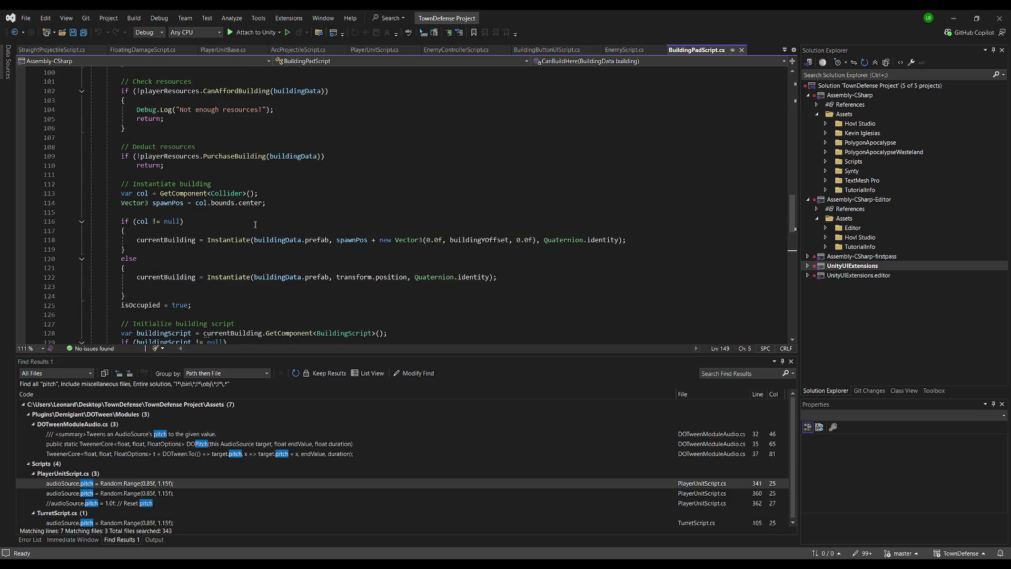
{"action": "scroll", "coordinate": [255, 224], "scroll_direction": "up", "scroll_amount": 12}
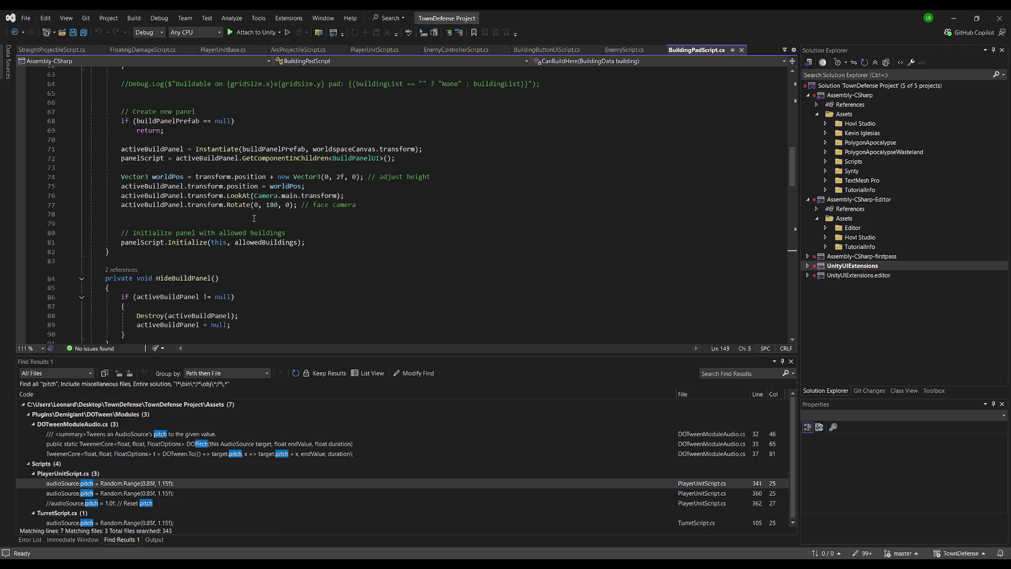
{"action": "scroll", "coordinate": [252, 217], "scroll_direction": "up", "scroll_amount": 8}
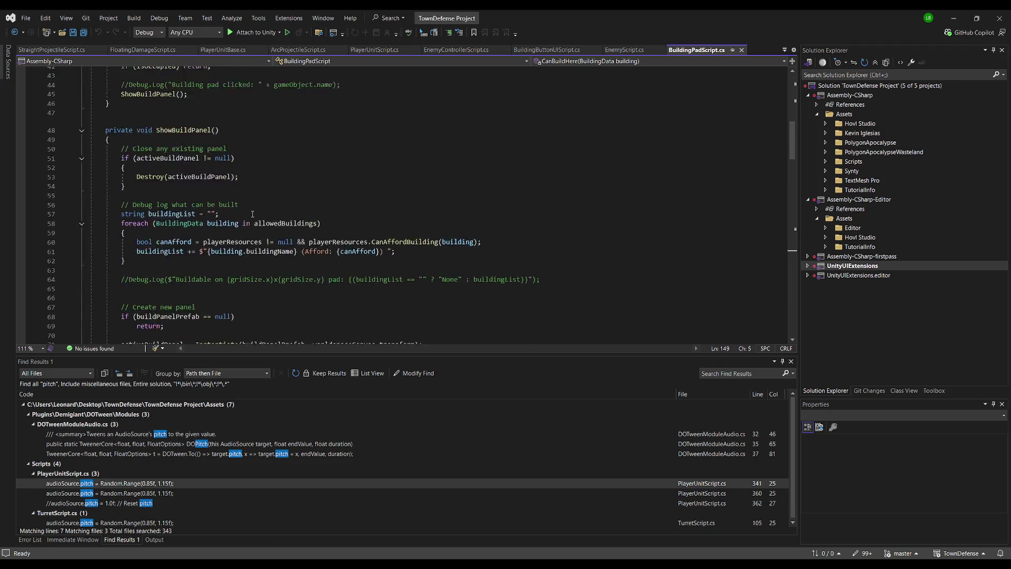
{"action": "left_click", "coordinate": [242, 158]}
{"action": "left_click", "coordinate": [242, 152]}
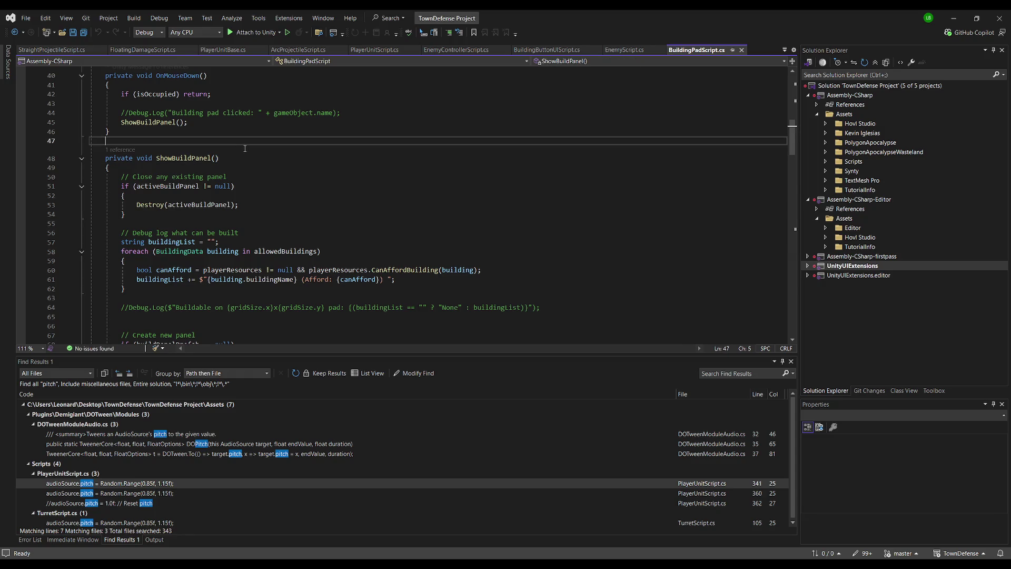
{"action": "scroll", "coordinate": [238, 200], "scroll_direction": "up", "scroll_amount": 3}
{"action": "scroll", "coordinate": [214, 194], "scroll_direction": "up", "scroll_amount": 4}
{"action": "left_click", "coordinate": [204, 100]}
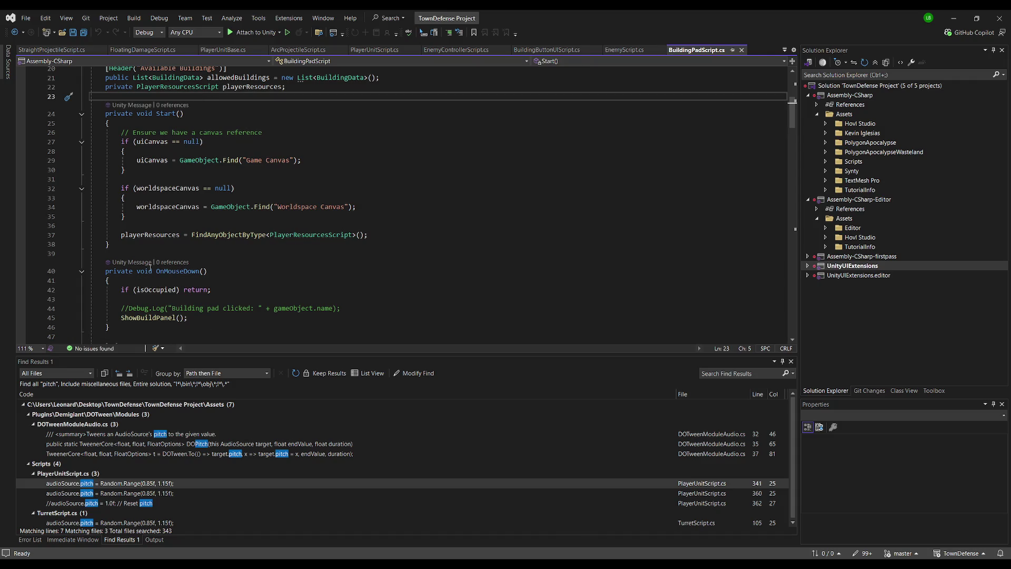
{"action": "left_click", "coordinate": [256, 101]}
{"action": "scroll", "coordinate": [228, 168], "scroll_direction": "down", "scroll_amount": 9}
{"action": "left_click", "coordinate": [288, 205]}
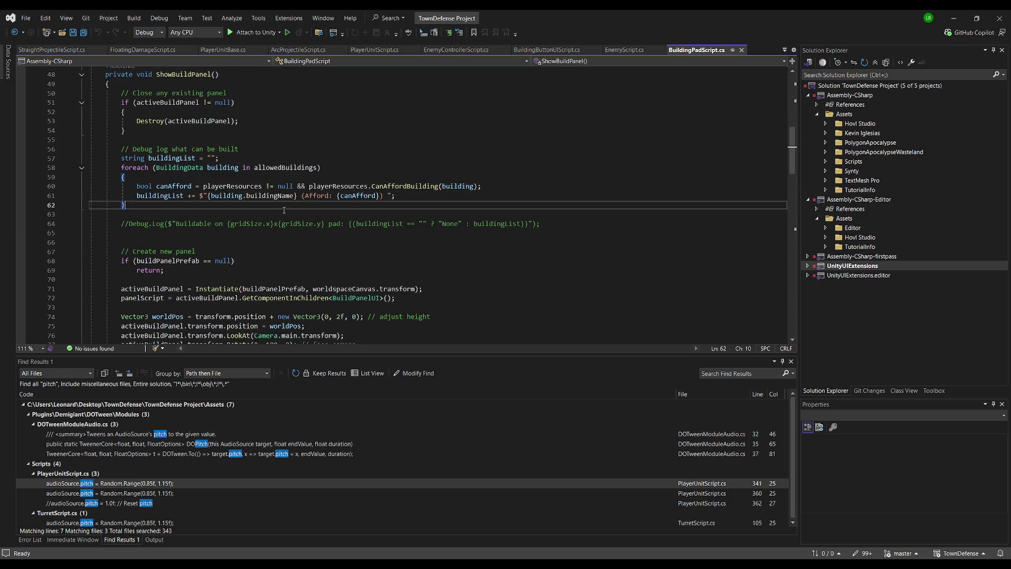
{"action": "scroll", "coordinate": [281, 253], "scroll_direction": "down", "scroll_amount": 2}
{"action": "scroll", "coordinate": [324, 238], "scroll_direction": "down", "scroll_amount": 1}
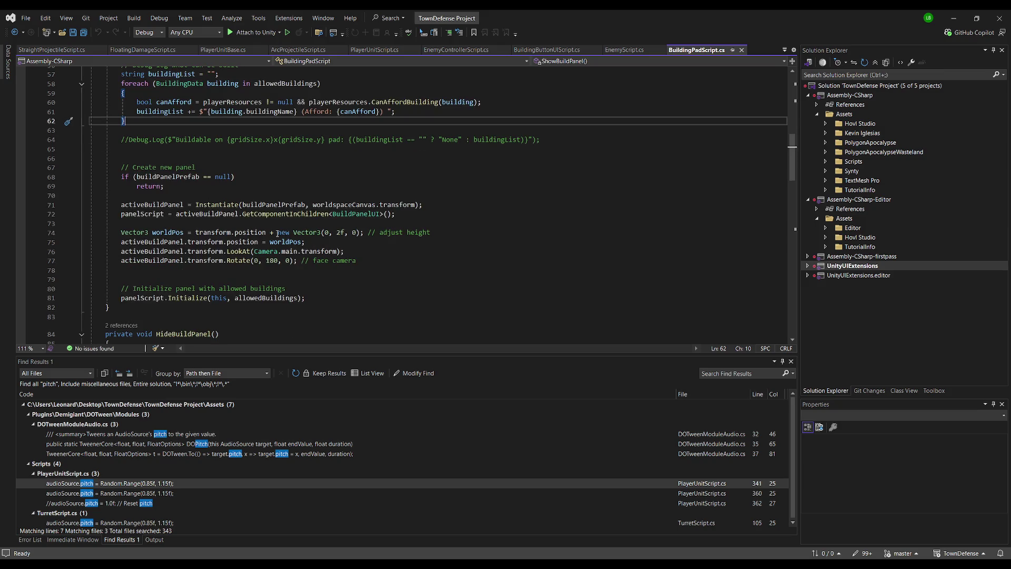
{"action": "left_click", "coordinate": [344, 251]}
{"action": "scroll", "coordinate": [322, 257], "scroll_direction": "up", "scroll_amount": 2}
{"action": "scroll", "coordinate": [322, 256], "scroll_direction": "down", "scroll_amount": 2}
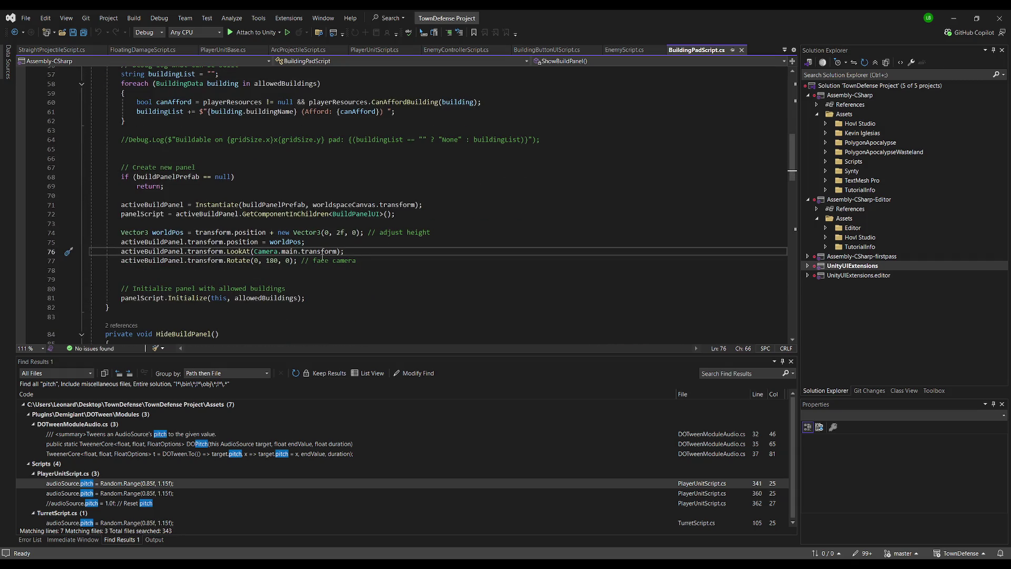
{"action": "left_click_drag", "start_coordinate": [369, 260], "coordinate": [308, 262]}
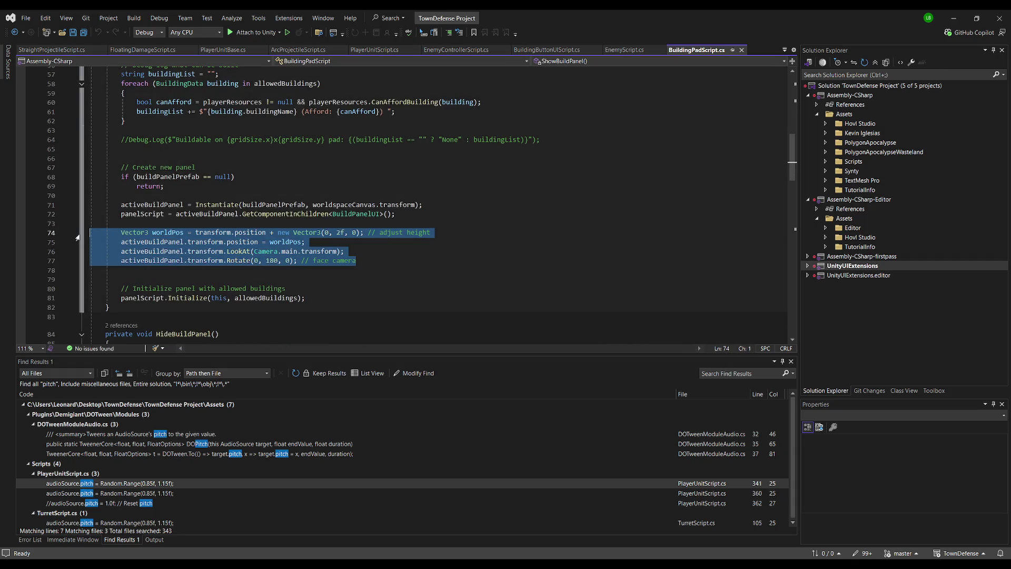
Copy the panel placement lines 74–77 of ShowBuildPanel
{"action": "key", "text": "alt+Tab"}
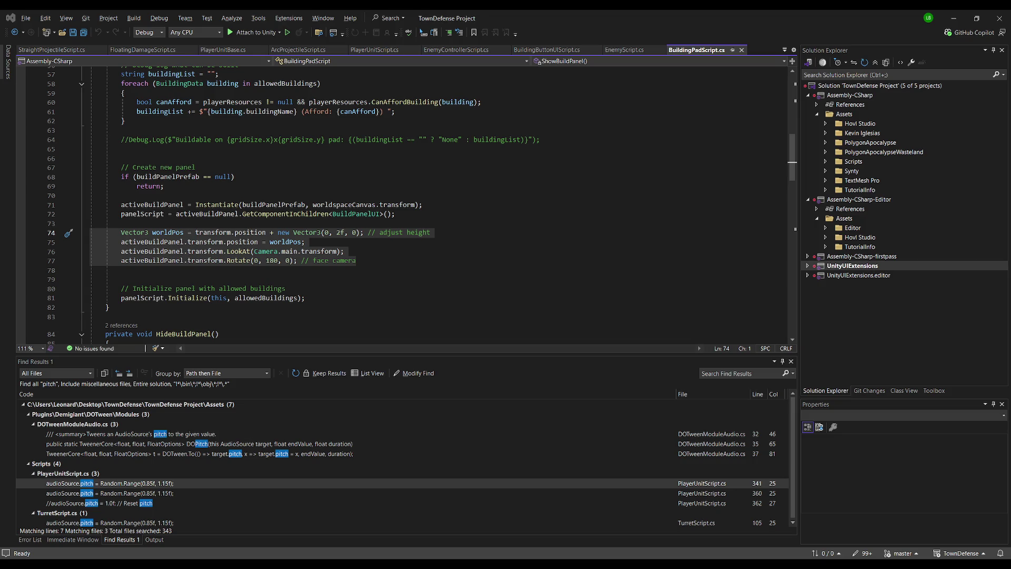
{"action": "left_click_drag", "start_coordinate": [121, 288], "coordinate": [130, 283]}
{"action": "key", "text": "Up"}
{"action": "key", "text": "Up"}
{"action": "key", "text": "End"}
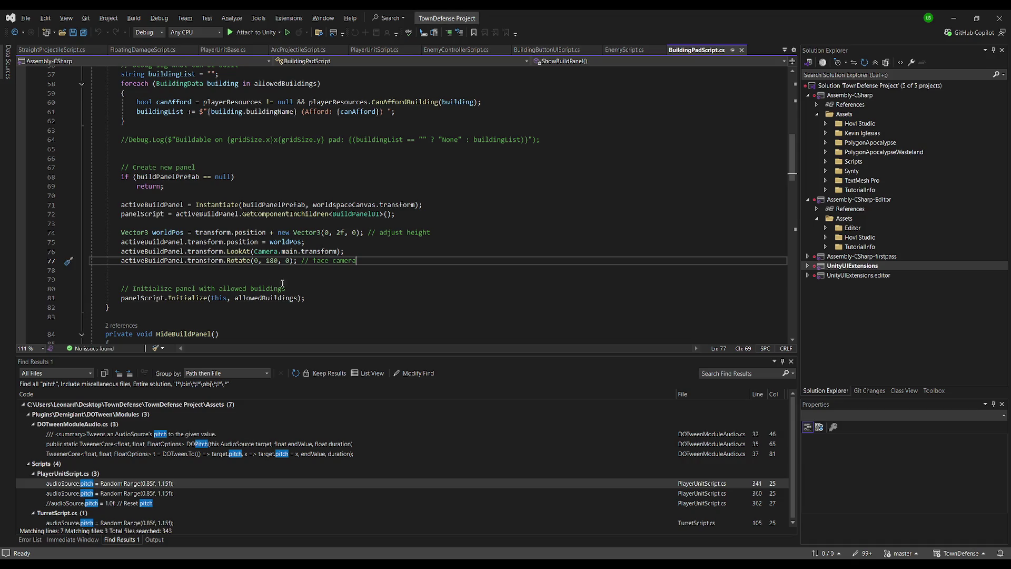
Replace the LookAt and 180-degree rotate lines with Quaternion.LookRotation code and save
{"action": "left_click_drag", "start_coordinate": [368, 261], "coordinate": [7, 253]}
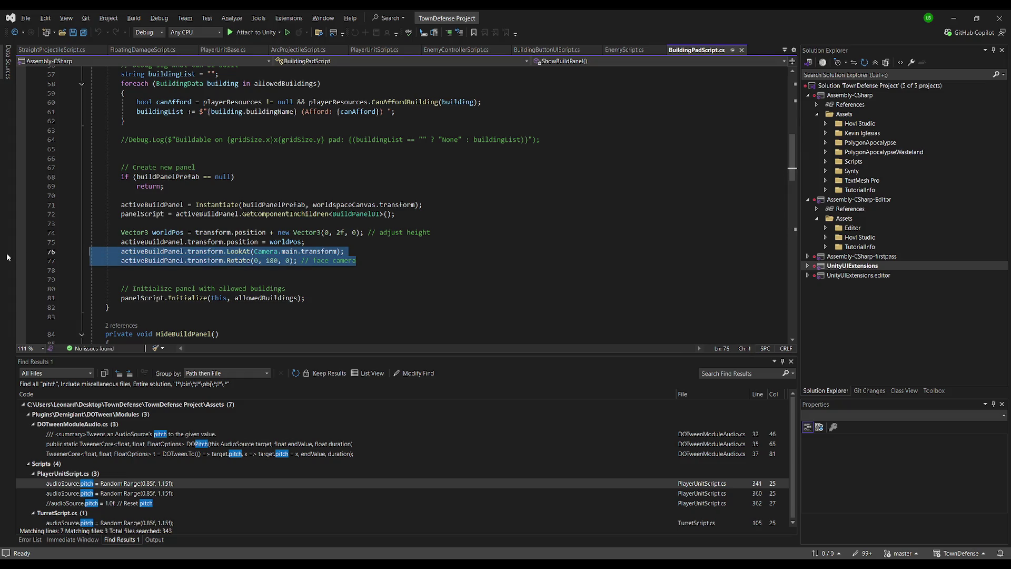
{"action": "type", "text": "// Make the panel face the camera's forward direction (not its position)         Transform cam = Camera.main.transform;          // Match rotation so the panel faces the camera cleanly         activeBuildPanel.transform.rotation = Quaternion.LookRotation(             activeBuildPanel.transform.position - cam.position,             cam.up         );"}
{"action": "left_click", "coordinate": [373, 242]}
{"action": "key", "text": "ctrl+s"}
{"action": "key", "text": "alt+Tab"}
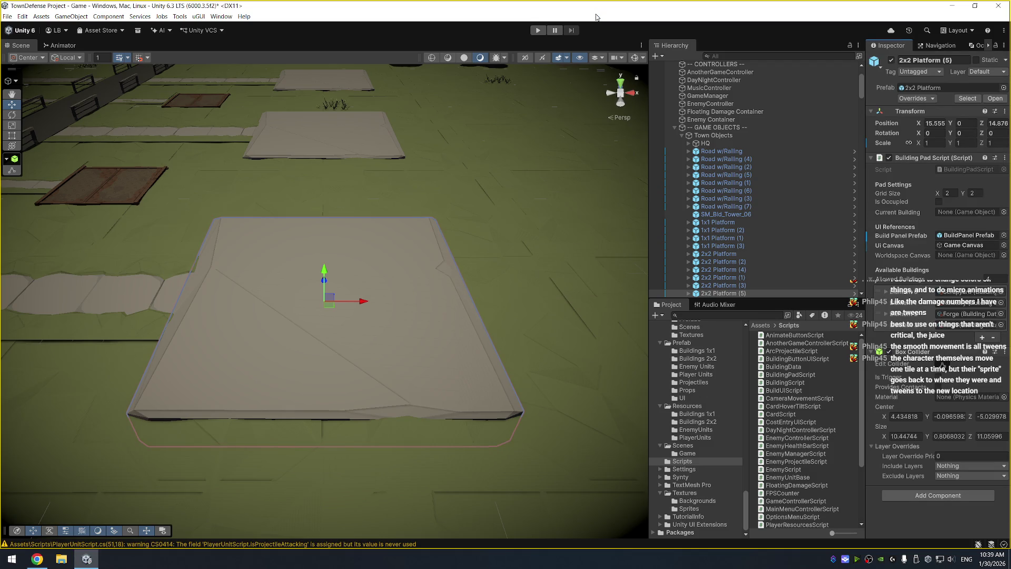
Run the game and open build panels on three empty plots to check camera facing
{"action": "key", "text": "ctrl+p"}
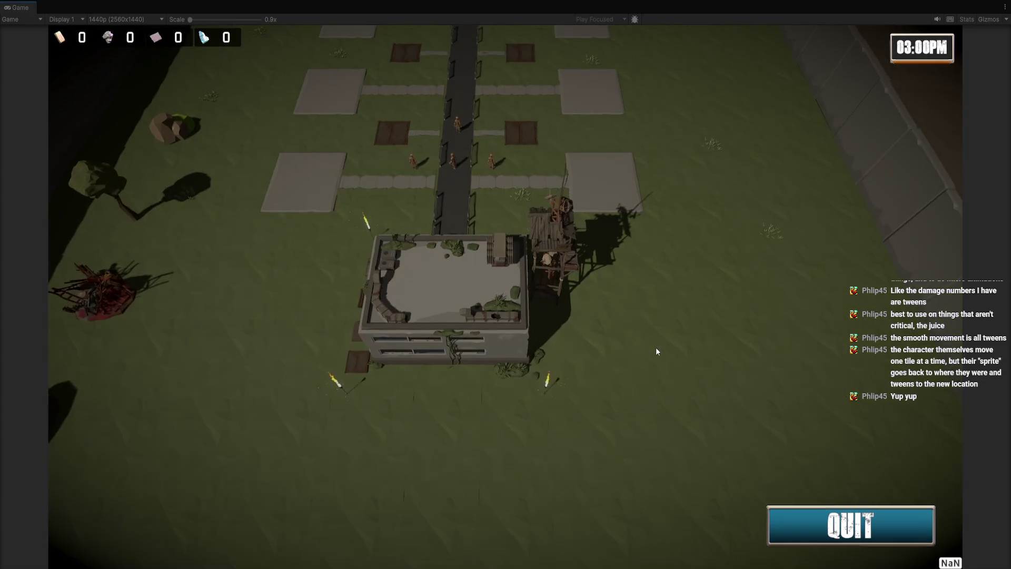
{"action": "left_click", "coordinate": [595, 276]}
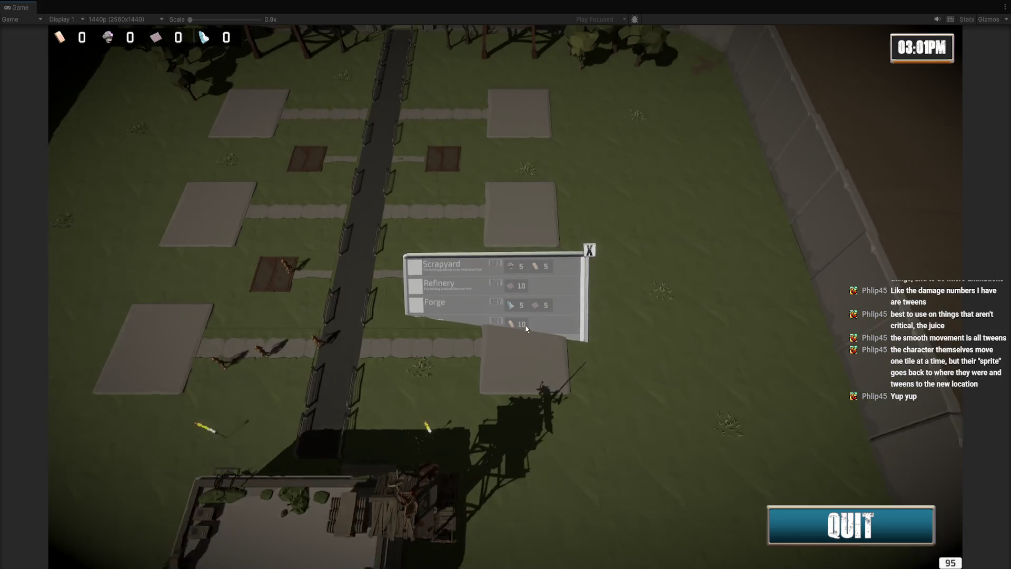
{"action": "left_click", "coordinate": [503, 280]}
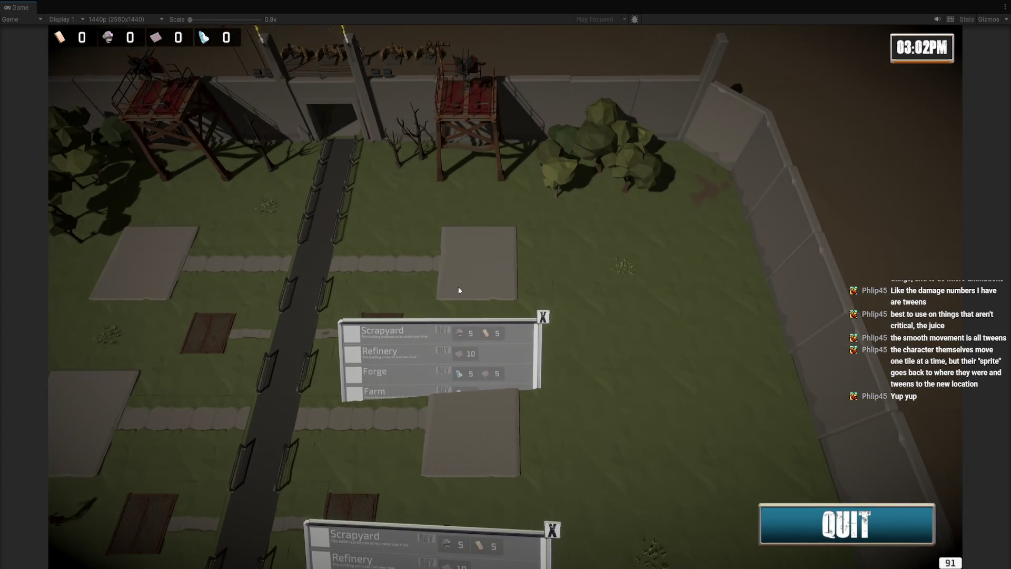
{"action": "left_click", "coordinate": [454, 288]}
{"action": "left_click", "coordinate": [511, 282]}
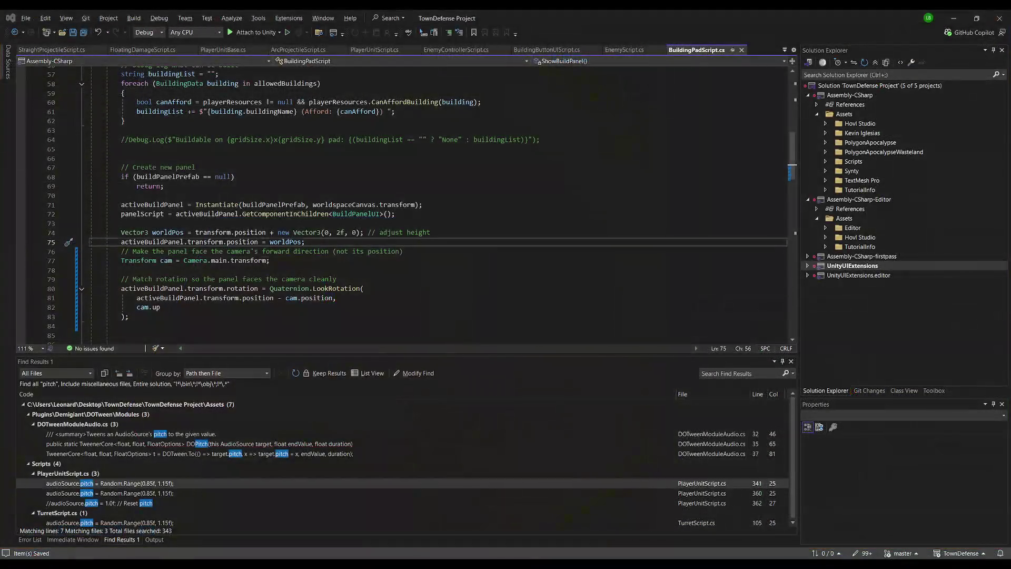
{"action": "left_click", "coordinate": [253, 260]}
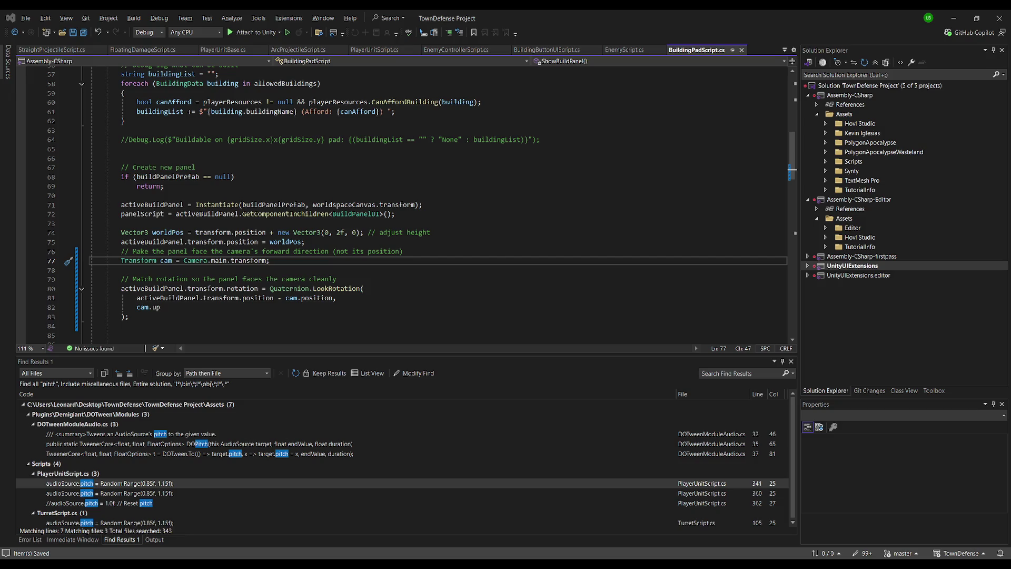
Paste the tidier camera-facing code over lines 74–84, remove blank lines 85–86, and save
{"action": "mouse_move", "coordinate": [120, 232]}
{"action": "left_mouse_down"}
{"action": "mouse_move", "coordinate": [105, 319]}
{"action": "mouse_move", "coordinate": [90, 327]}
{"action": "left_mouse_up"}
{"action": "type", "text": "Vector3 worldPos = transform.position + new Vector3(0, 2f, 0);         activeBuildPanel.transform.position = worldPos;          Transform cam = Camera.main.transform;          // Face camera cleanly         activeBuildPanel.transform.rotation = Quaternion.LookRotation(             activeBuildPanel.transform.position - cam.position,             cam.up         );"}
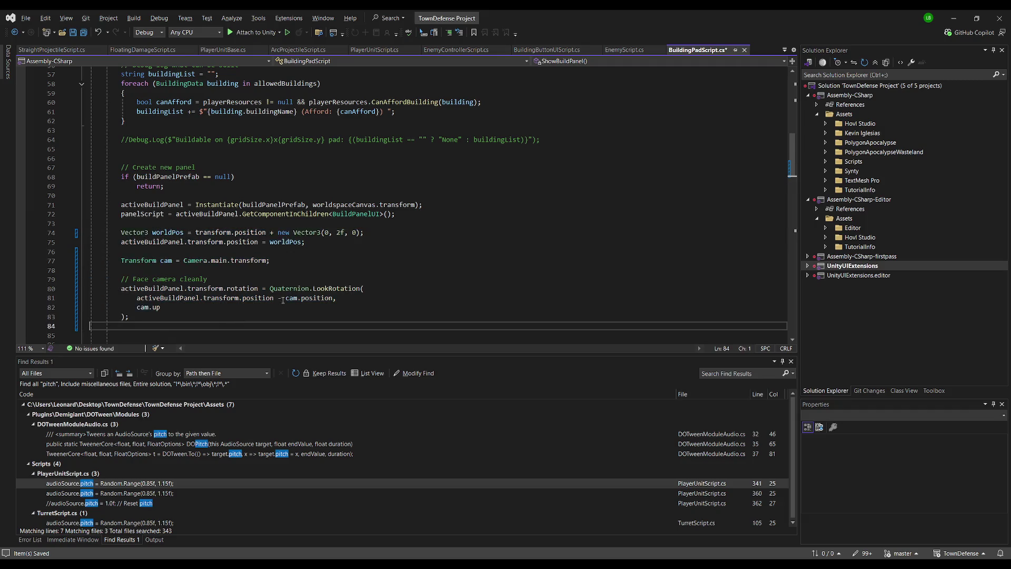
{"action": "scroll", "coordinate": [280, 300], "scroll_direction": "down", "scroll_amount": 2}
{"action": "left_click", "coordinate": [246, 276]}
{"action": "left_click", "coordinate": [246, 274]}
{"action": "key", "text": "Delete"}
{"action": "key", "text": "Delete"}
{"action": "left_click", "coordinate": [196, 111]}
{"action": "key", "text": "ctrl+s"}
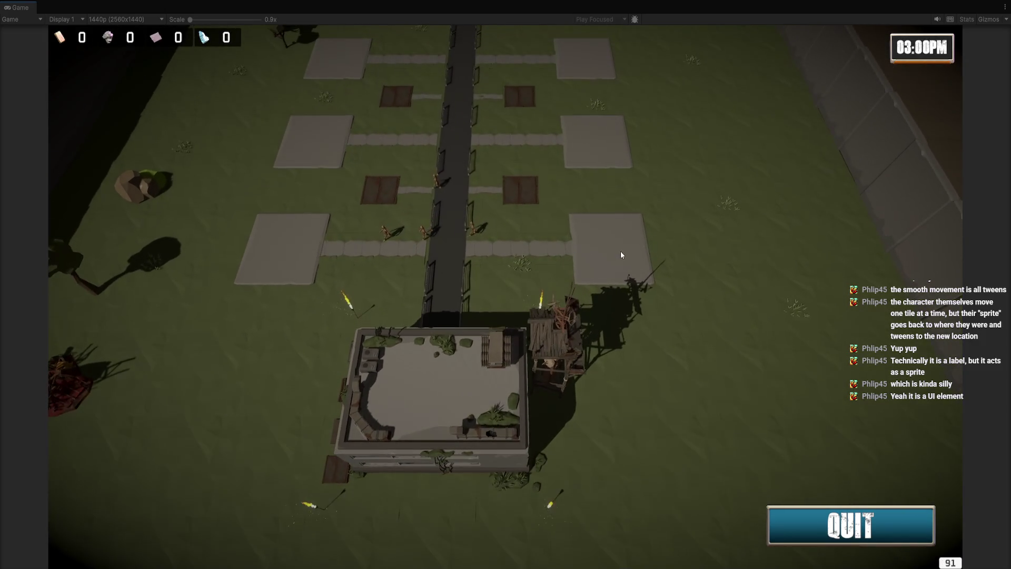
Open build panels on three plots to check how they tilt toward the camera
{"action": "left_click", "coordinate": [620, 255]}
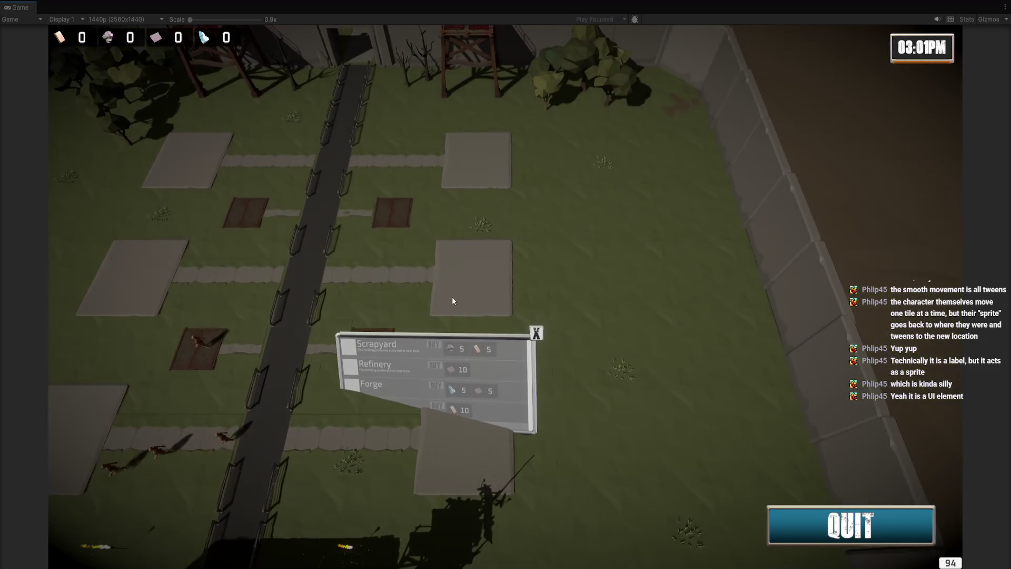
{"action": "left_click", "coordinate": [438, 308]}
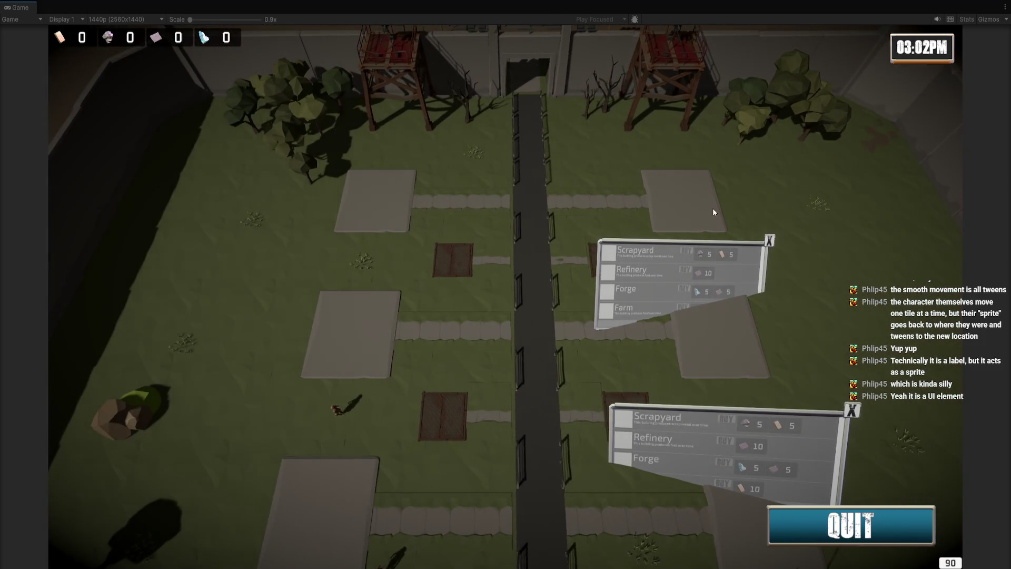
{"action": "left_click", "coordinate": [714, 212]}
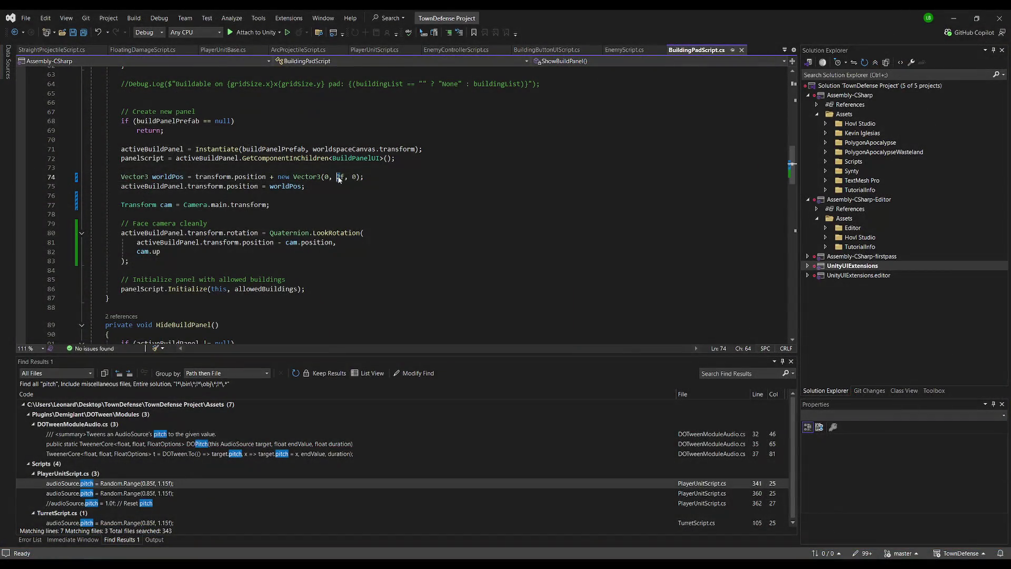
In BuildingPadScript.cs, change the build panel's Vector3 y offset on line 74 to 10f
{"action": "type", "text": "2"}
{"action": "type", "text": "10f, 0);"}
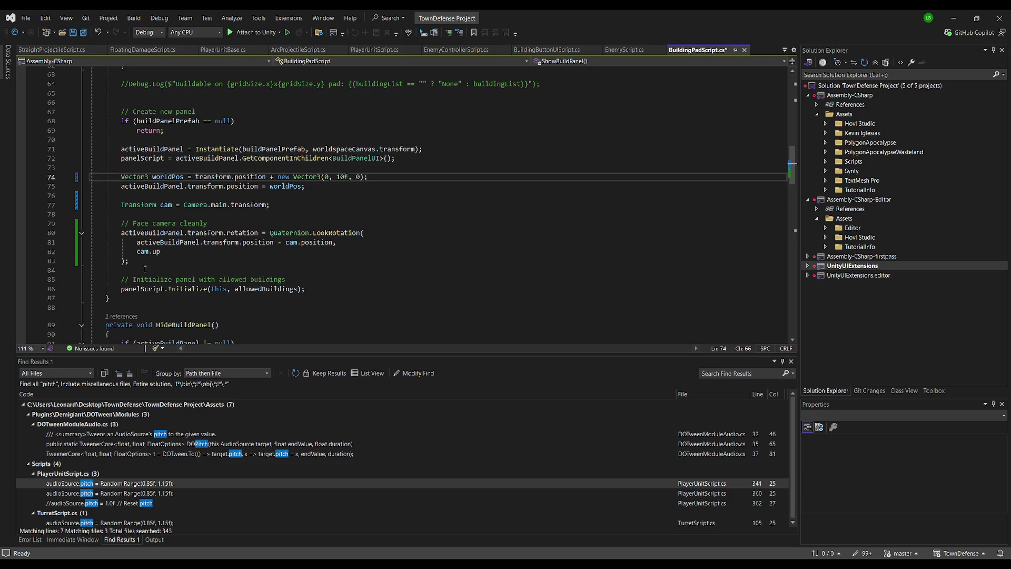
{"action": "mouse_move", "coordinate": [148, 261]}
{"action": "left_mouse_down"}
{"action": "mouse_move", "coordinate": [122, 233]}
{"action": "mouse_move", "coordinate": [90, 140]}
{"action": "mouse_move", "coordinate": [87, 167]}
{"action": "left_mouse_up"}
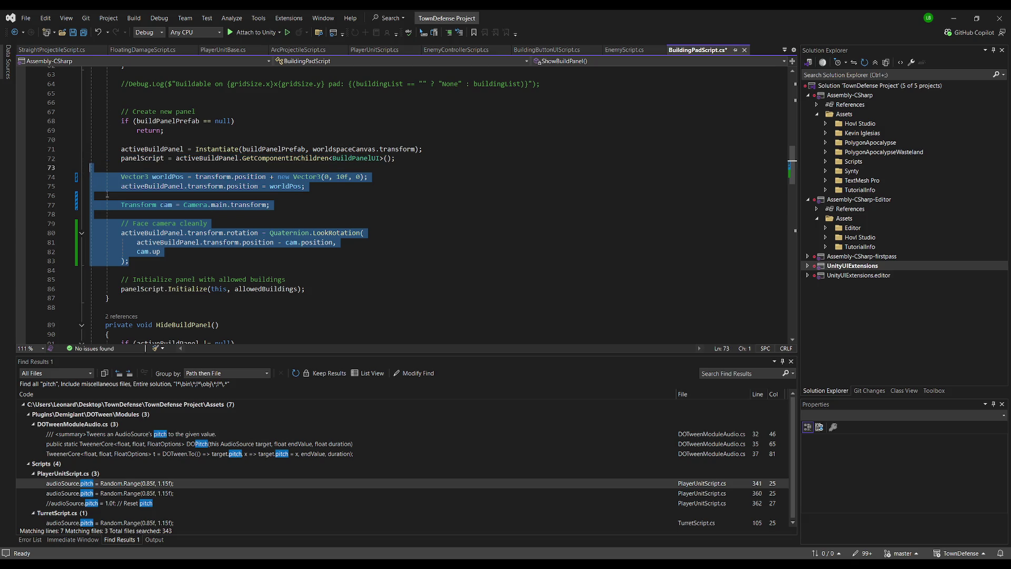
{"action": "key", "text": "alt"}
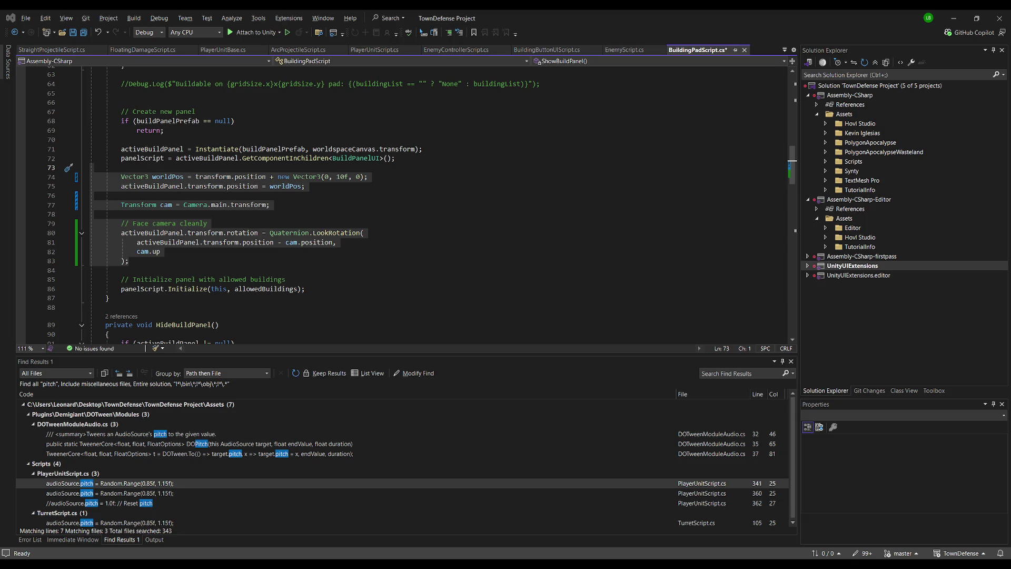
{"action": "left_click", "coordinate": [181, 214]}
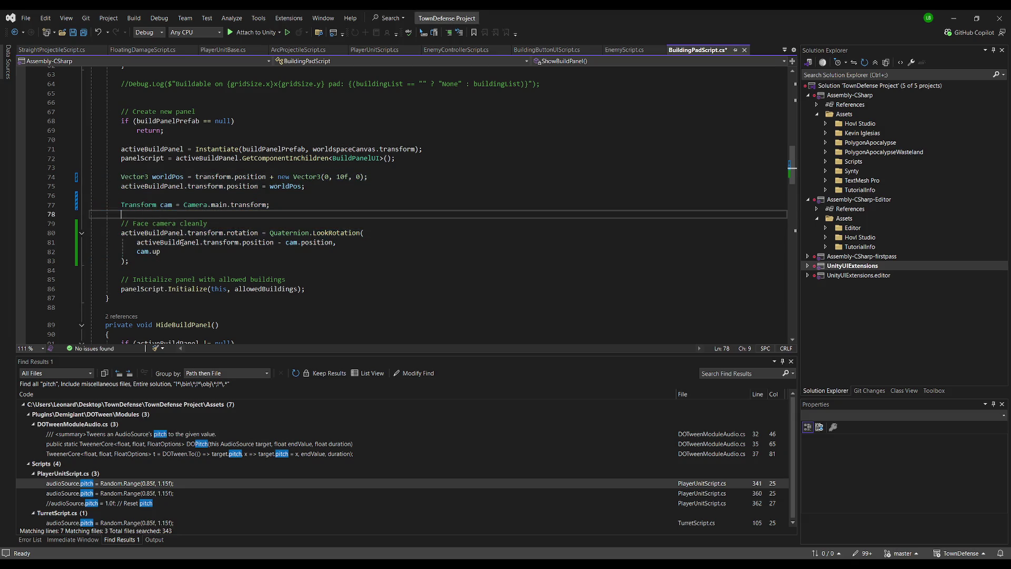
Replace the LookRotation block with activeBuildPanel.transform.rotation = cam.rotation;
{"action": "scroll", "coordinate": [400, 212], "scroll_direction": "down", "scroll_amount": 1}
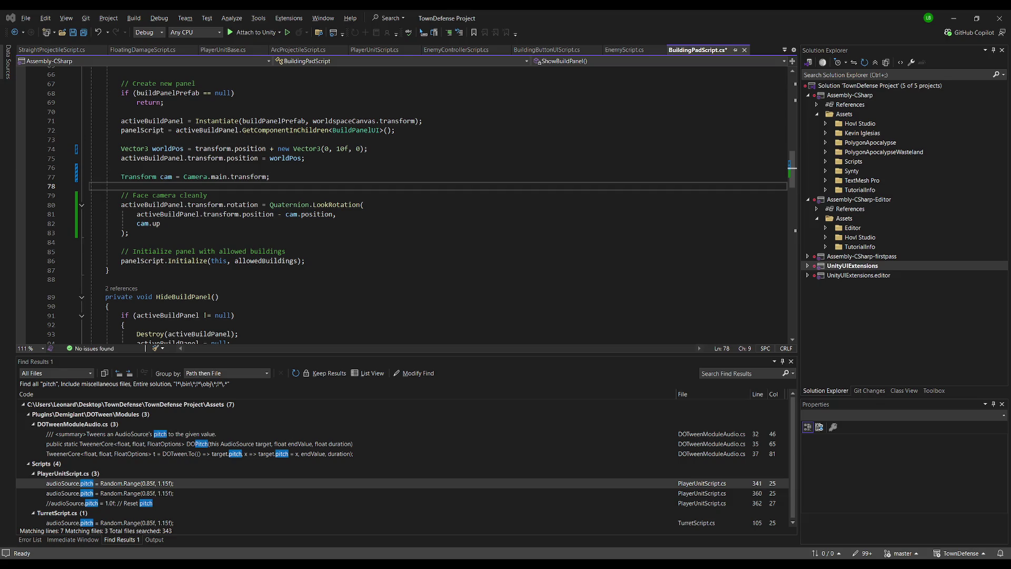
{"action": "left_click", "coordinate": [136, 168]}
{"action": "left_click", "coordinate": [137, 271]}
{"action": "scroll", "coordinate": [136, 251], "scroll_direction": "up", "scroll_amount": 3}
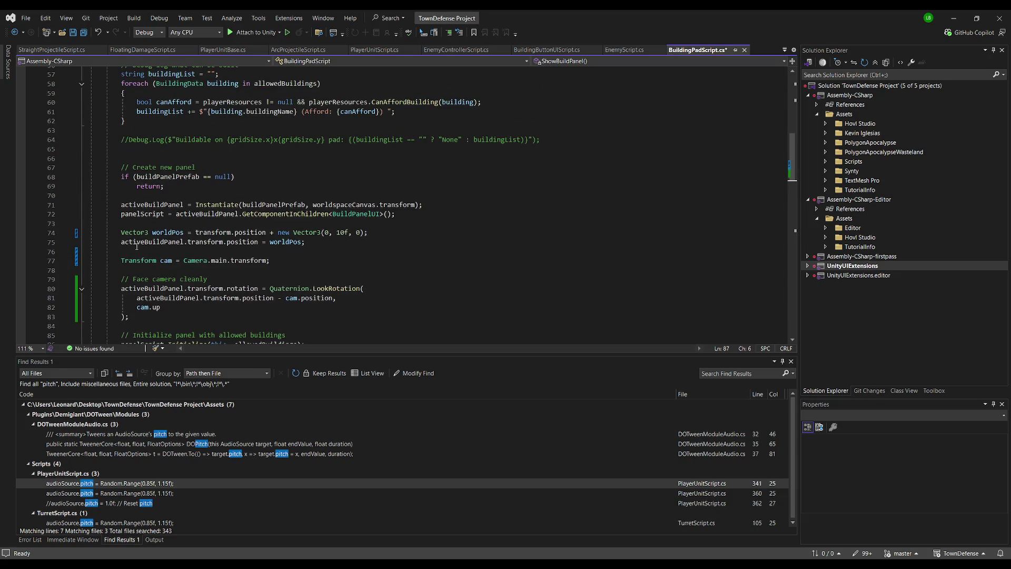
{"action": "scroll", "coordinate": [135, 187], "scroll_direction": "down", "scroll_amount": 2}
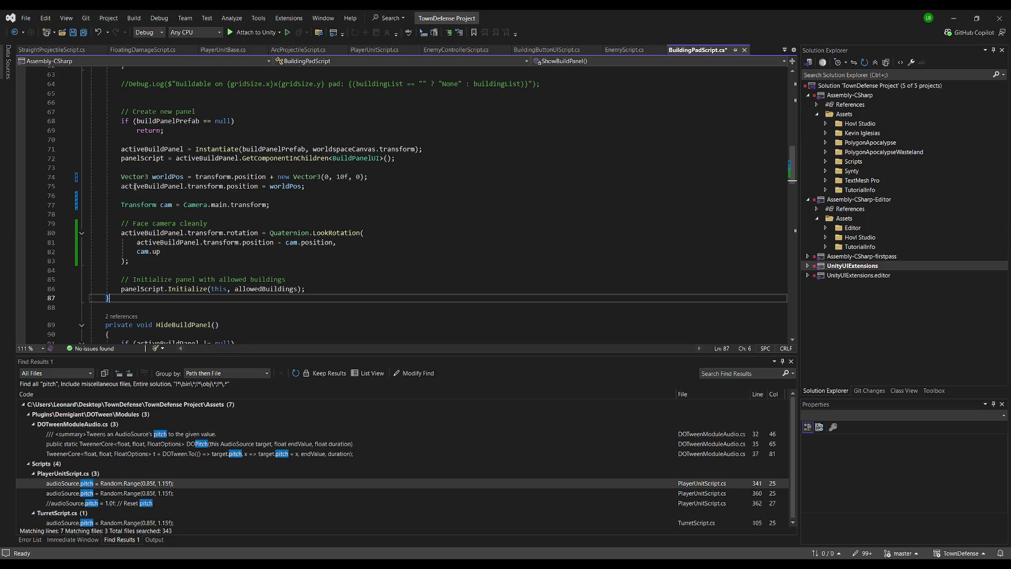
{"action": "mouse_move", "coordinate": [116, 172]}
{"action": "left_mouse_down"}
{"action": "mouse_move", "coordinate": [111, 298]}
{"action": "mouse_move", "coordinate": [332, 282]}
{"action": "mouse_move", "coordinate": [129, 261]}
{"action": "left_mouse_up"}
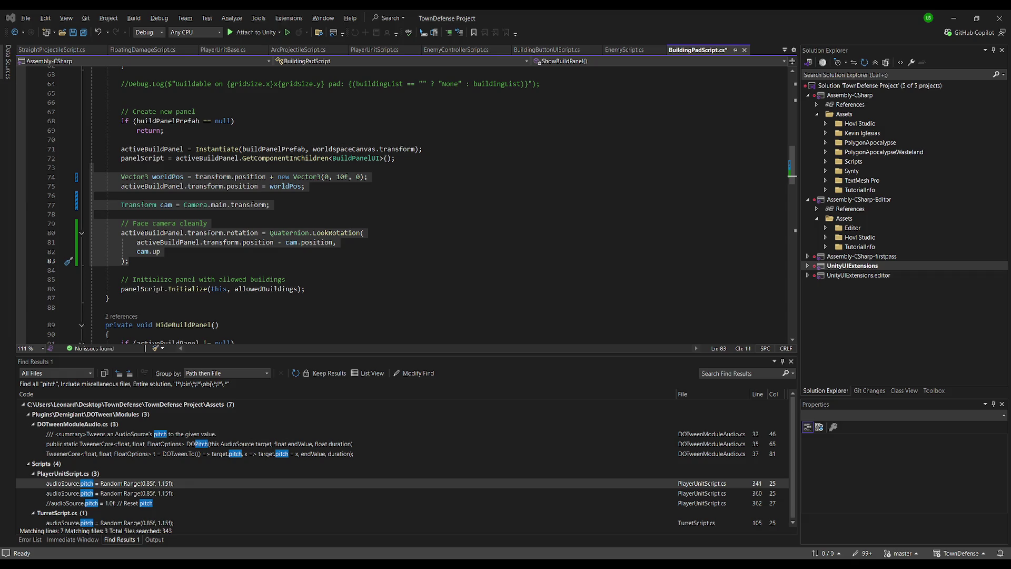
Save BuildingPadScript and return to Unity so it recompiles
{"action": "left_click", "coordinate": [649, 31]}
{"action": "key", "text": "ctrl+s"}
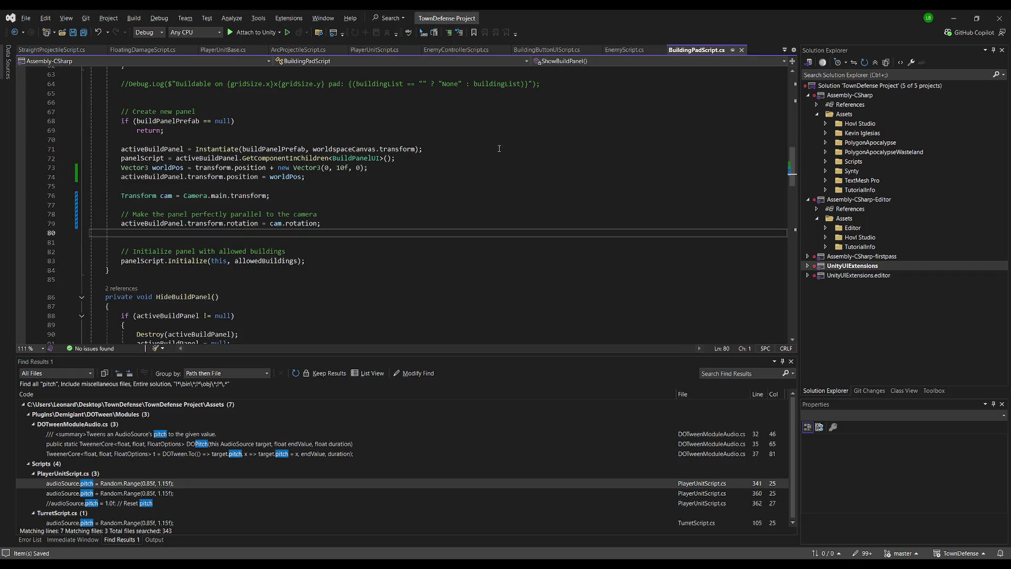
{"action": "key", "text": "alt+Tab"}
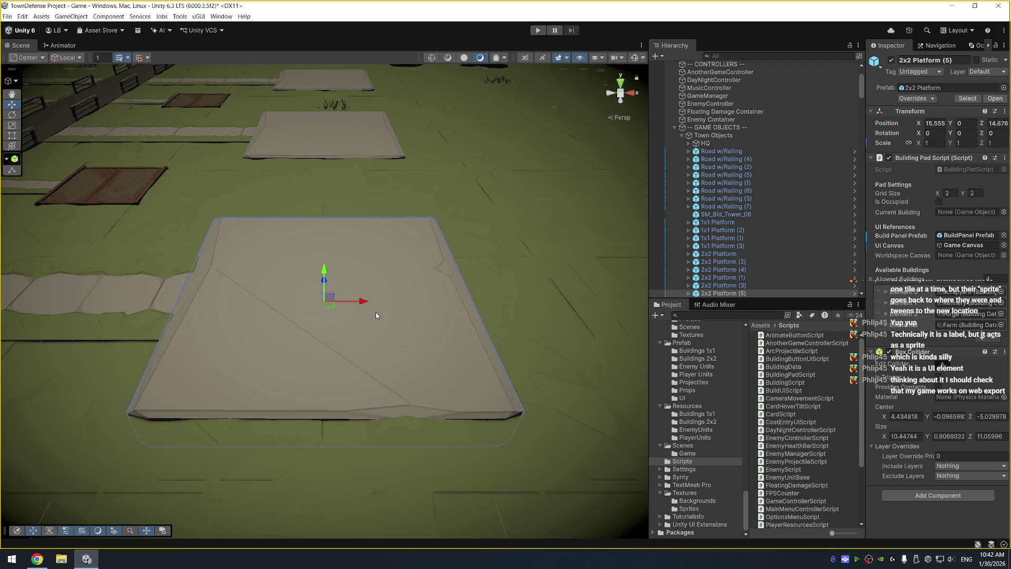
Enter play mode and open and close build panels on the lower pad tiles
{"action": "left_click", "coordinate": [537, 30]}
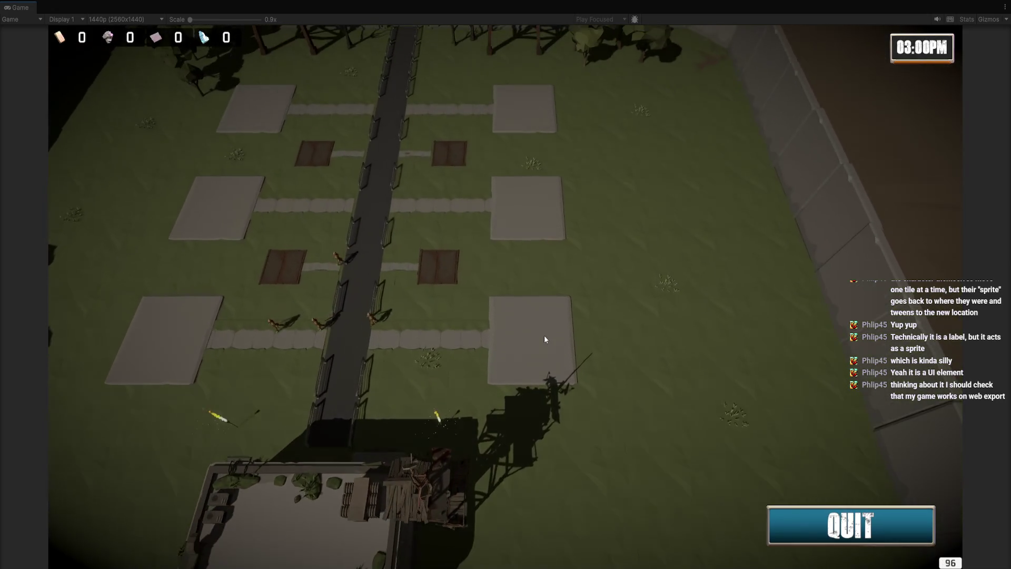
{"action": "left_click", "coordinate": [542, 336]}
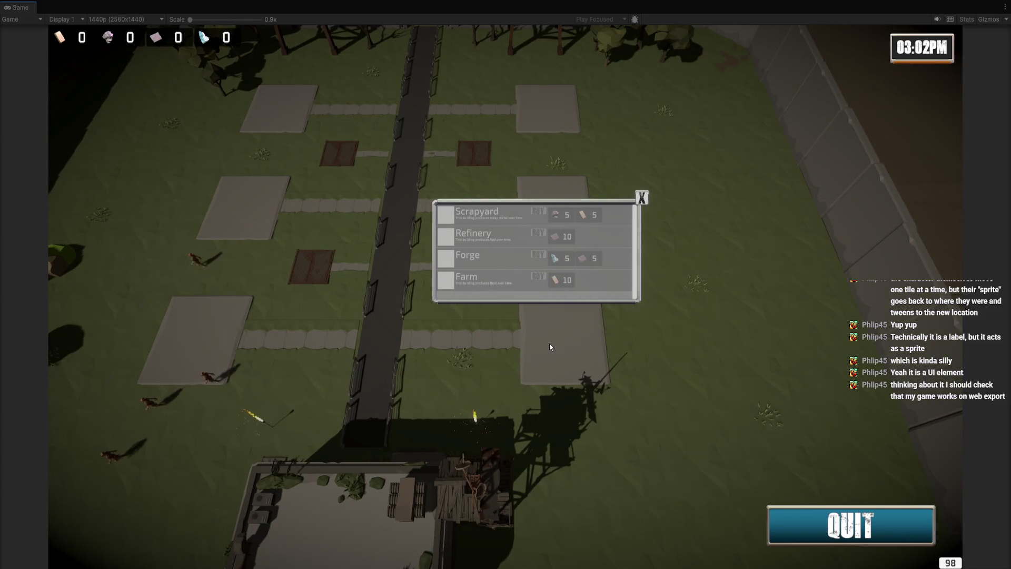
{"action": "left_click", "coordinate": [641, 200]}
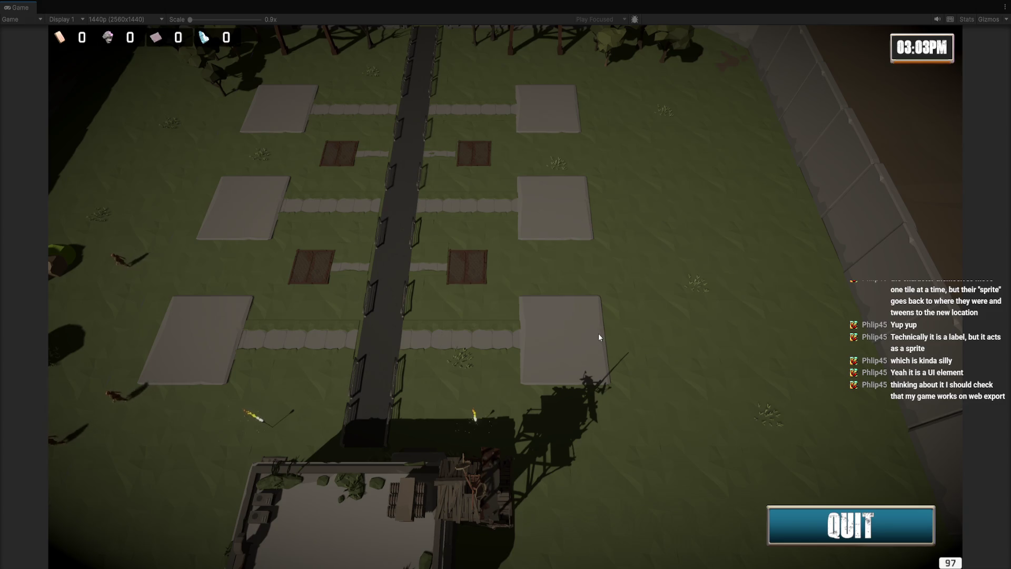
{"action": "left_click", "coordinate": [598, 333]}
{"action": "left_click", "coordinate": [641, 199]}
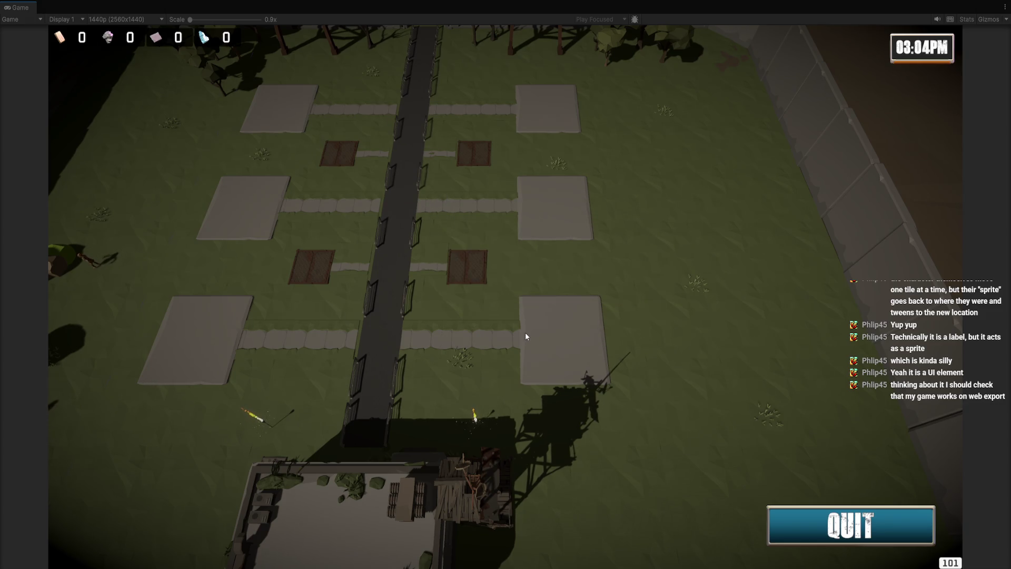
{"action": "left_click", "coordinate": [526, 333]}
{"action": "key", "text": "a"}
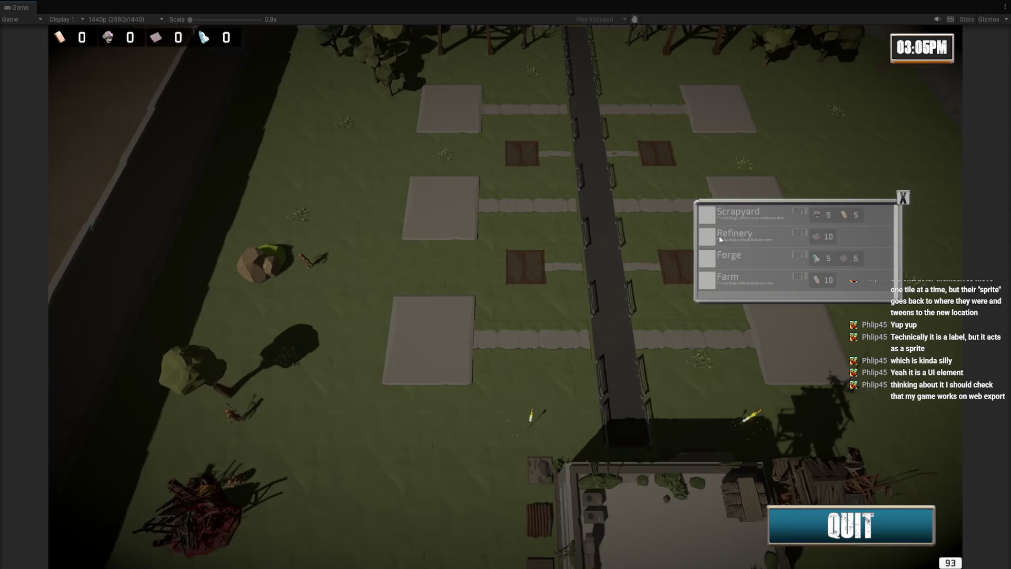
{"action": "key", "text": "d"}
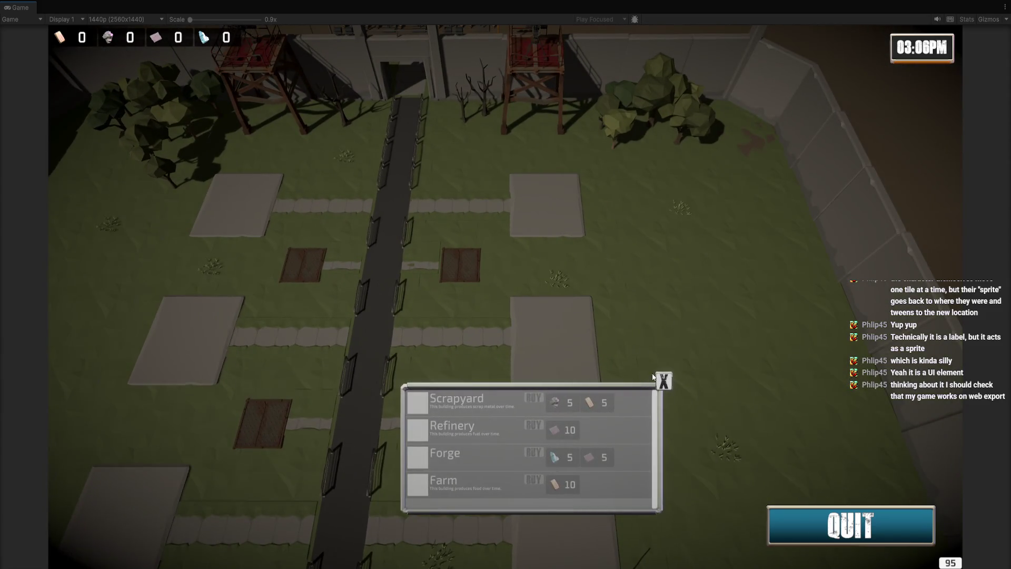
{"action": "left_click", "coordinate": [663, 381]}
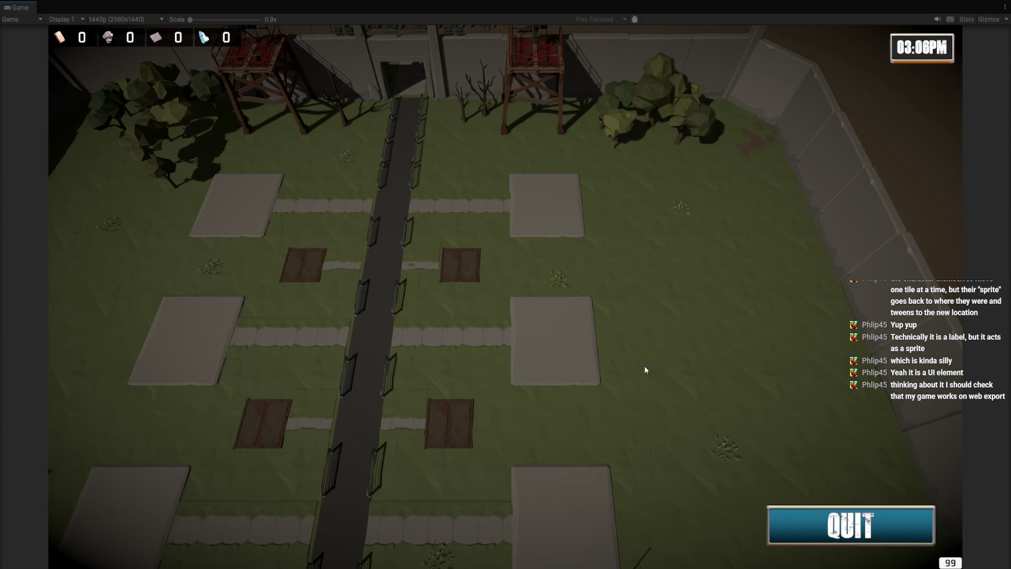
Open build panels on tiles across the map with WASD panning, then stop play mode
{"action": "left_click", "coordinate": [568, 336]}
{"action": "left_click", "coordinate": [555, 193]}
{"action": "key", "text": "a"}
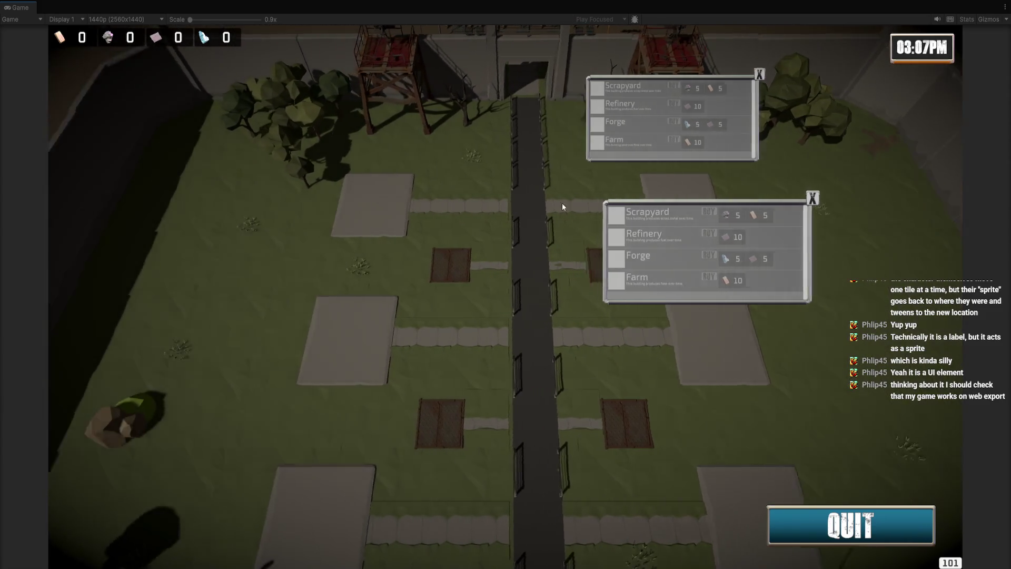
{"action": "left_click", "coordinate": [467, 367]}
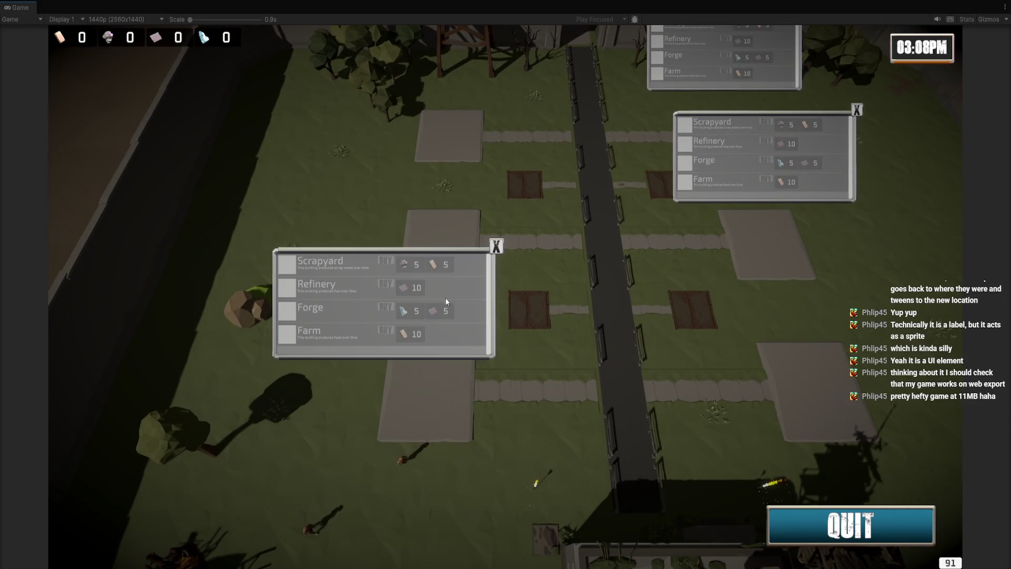
{"action": "left_click", "coordinate": [451, 227]}
{"action": "key", "text": "d"}
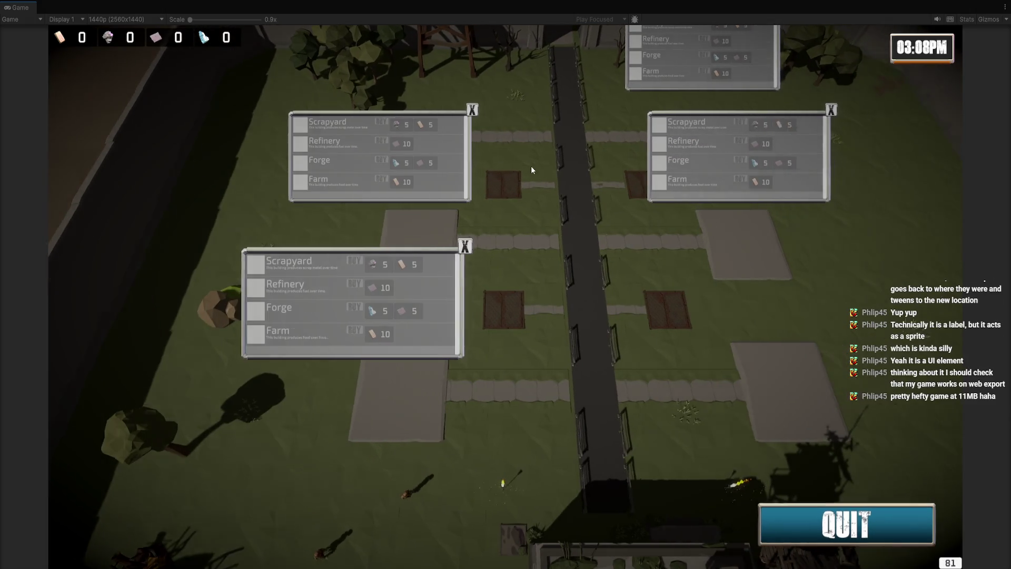
{"action": "left_click", "coordinate": [598, 345]}
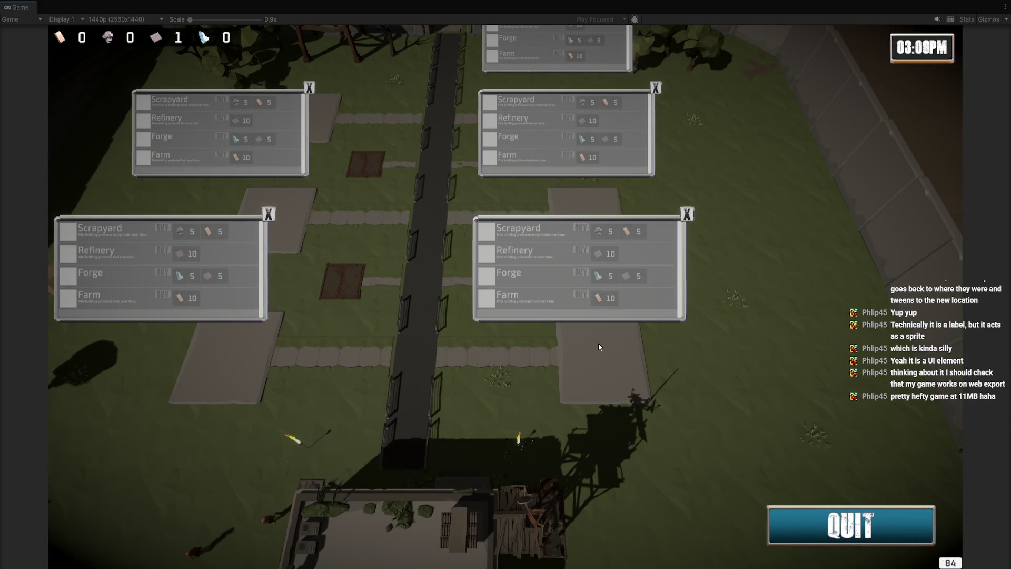
{"action": "key", "text": "w"}
{"action": "key", "text": "a"}
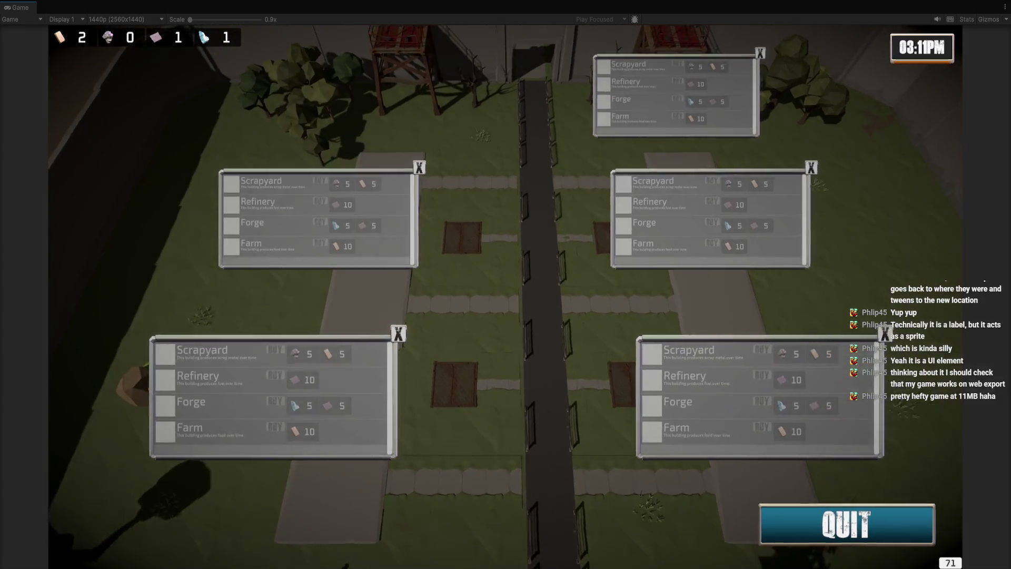
{"action": "key", "text": "ctrl+p"}
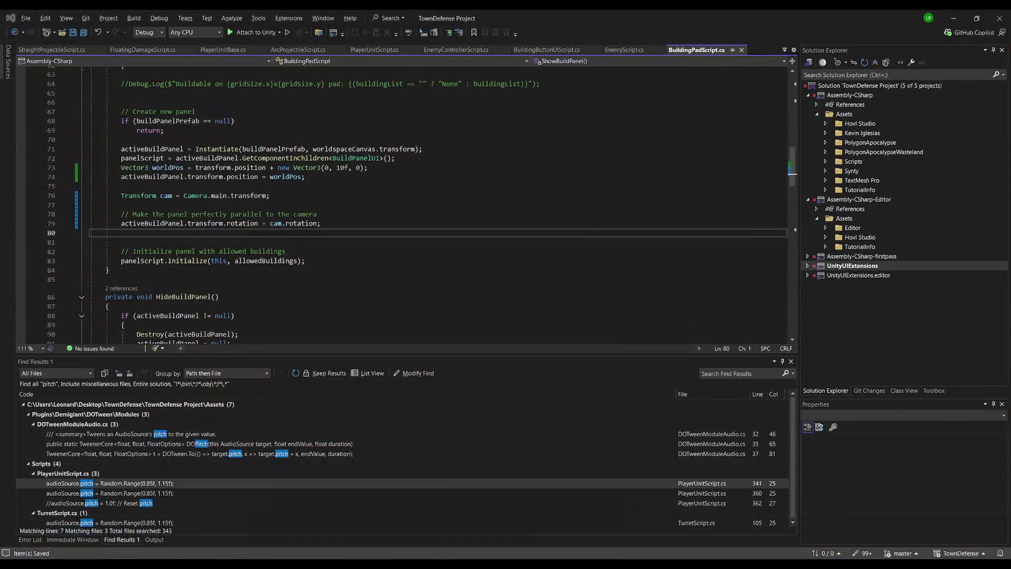
{"action": "left_click", "coordinate": [193, 282]}
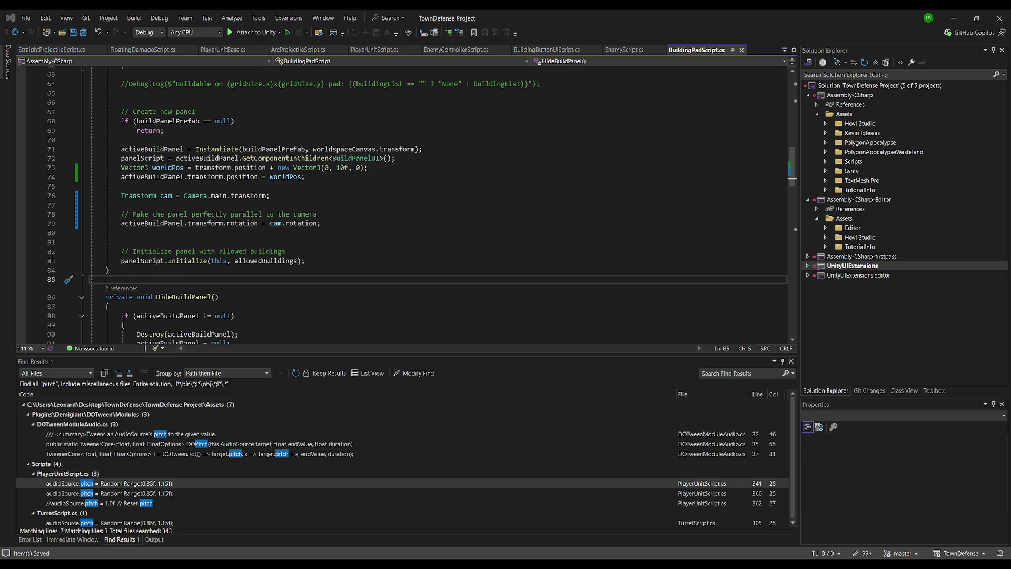
Leave BuildingPadScript and bring up the Dunjin game's itch.io page in Chrome
{"action": "key", "text": "ctrl+a"}
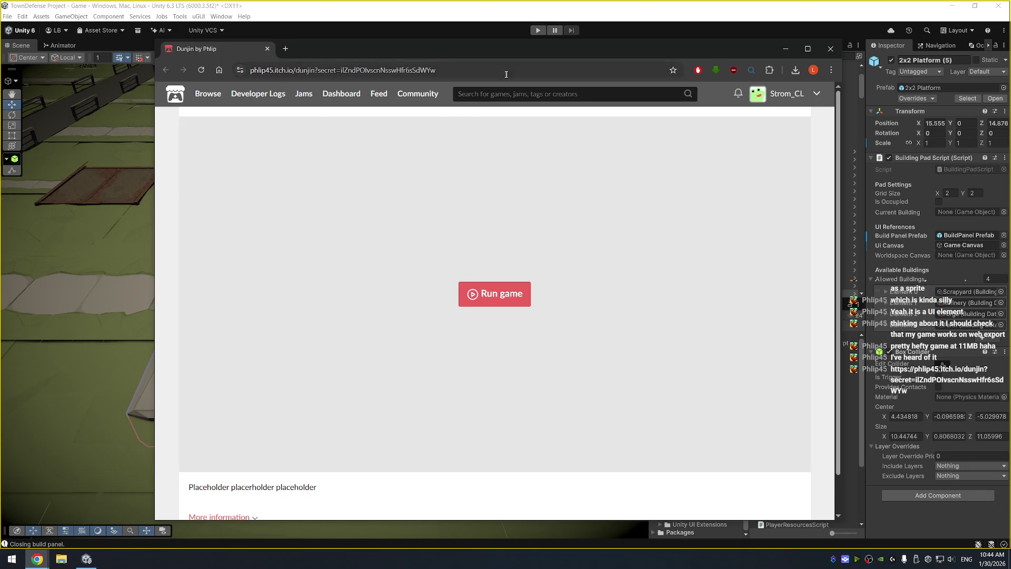
{"action": "left_click_drag", "start_coordinate": [518, 56], "coordinate": [529, 45]}
Expand More information on the Dunjin page, then launch it with Run game
{"action": "scroll", "coordinate": [447, 269], "scroll_direction": "down", "scroll_amount": 1}
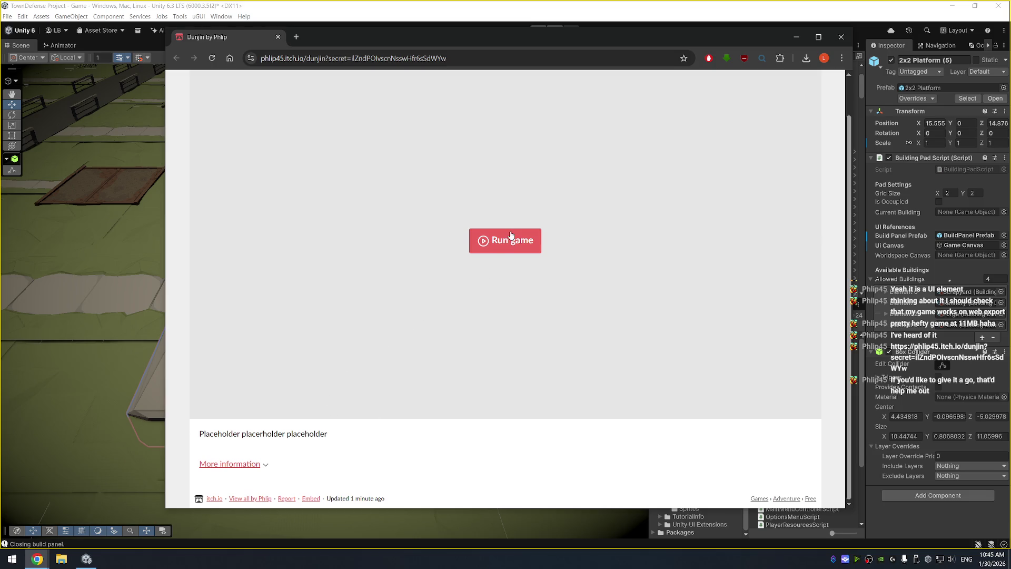
{"action": "scroll", "coordinate": [482, 285], "scroll_direction": "up", "scroll_amount": 1}
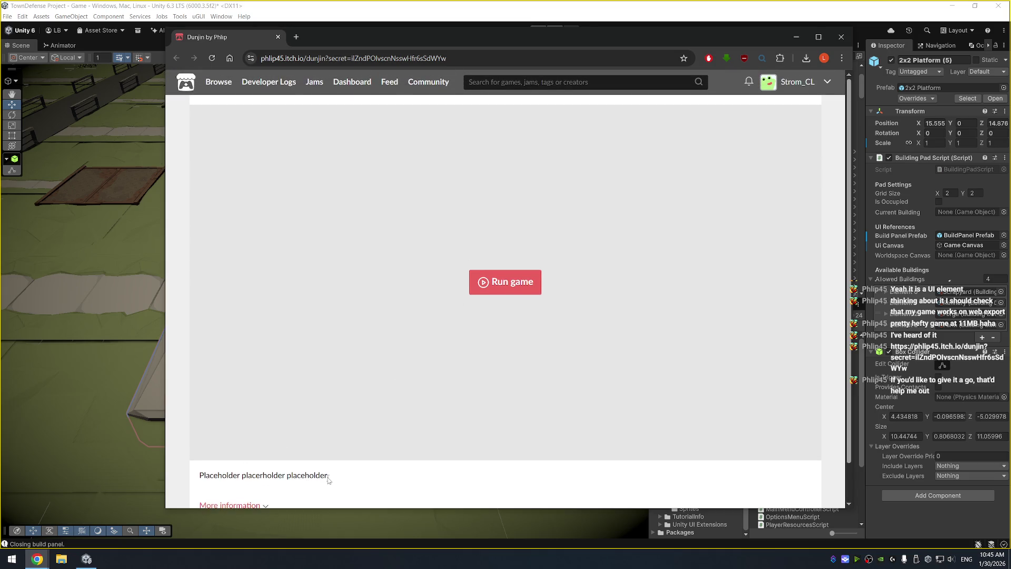
{"action": "scroll", "coordinate": [463, 382], "scroll_direction": "down", "scroll_amount": 1}
{"action": "scroll", "coordinate": [463, 382], "scroll_direction": "down", "scroll_amount": 1}
{"action": "left_click", "coordinate": [262, 463]}
{"action": "scroll", "coordinate": [316, 426], "scroll_direction": "down", "scroll_amount": 3}
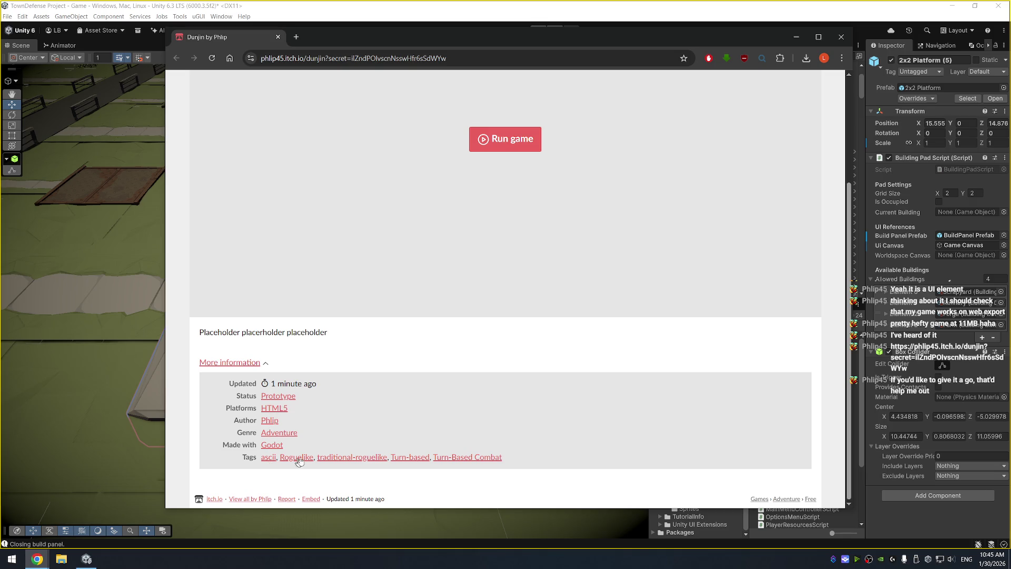
{"action": "scroll", "coordinate": [436, 356], "scroll_direction": "up", "scroll_amount": 1}
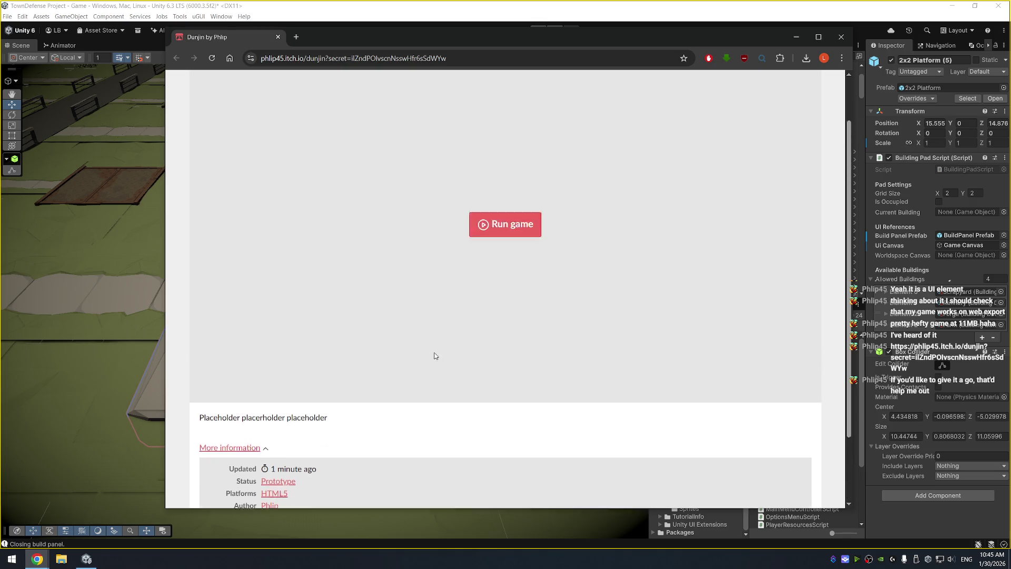
{"action": "scroll", "coordinate": [435, 356], "scroll_direction": "up", "scroll_amount": 1}
{"action": "left_click", "coordinate": [504, 283]}
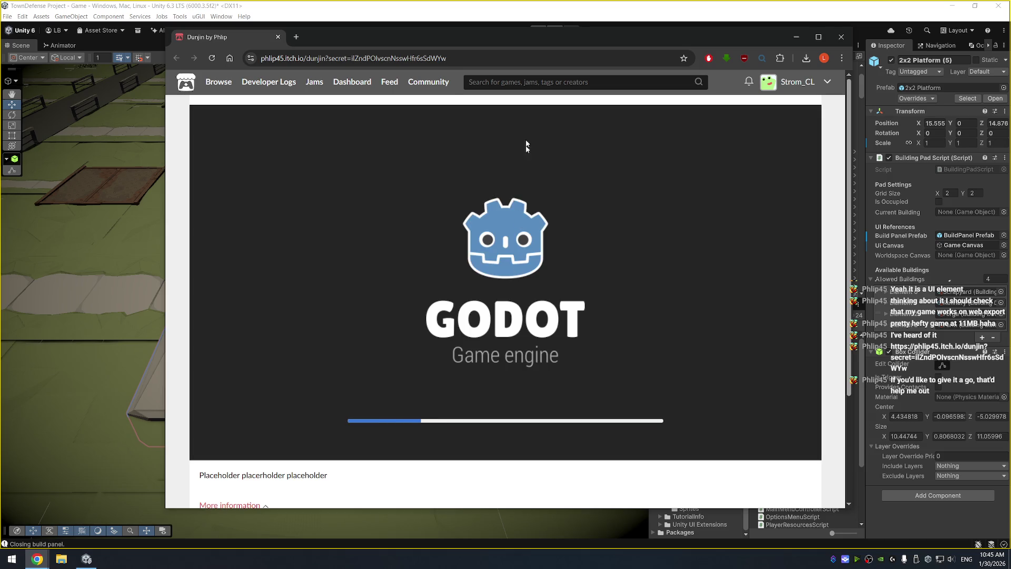
Maximize the browser and try clicking entries on Dunjin's title screen
{"action": "double_click", "coordinate": [482, 36]}
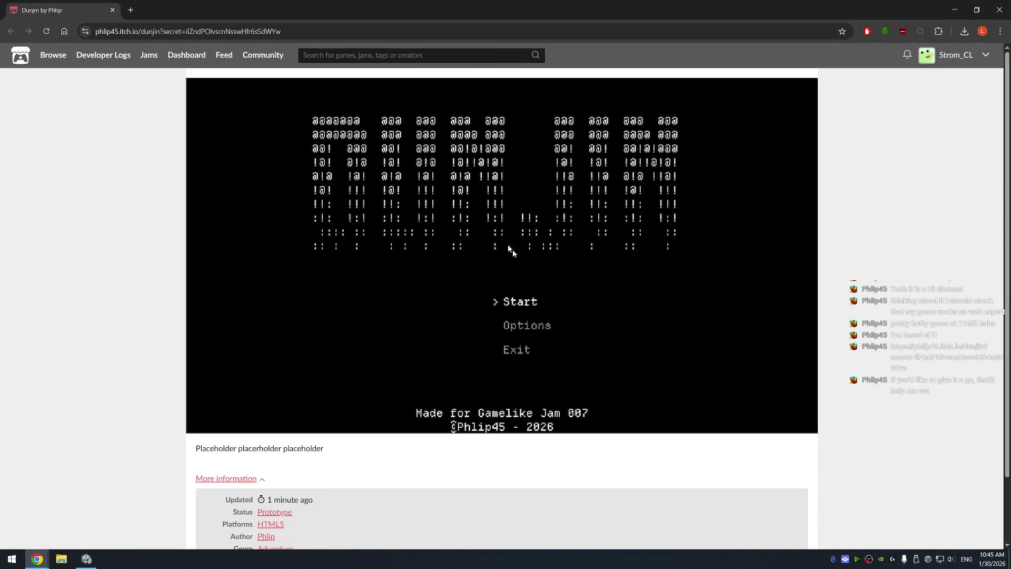
{"action": "left_click", "coordinate": [530, 328]}
{"action": "left_click", "coordinate": [539, 326]}
{"action": "left_click", "coordinate": [619, 295]}
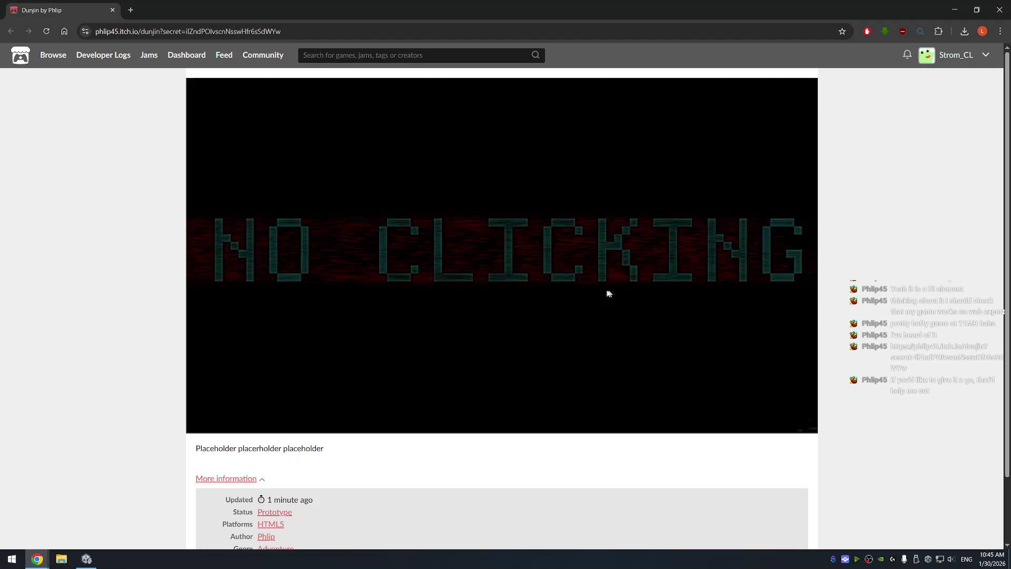
{"action": "left_click", "coordinate": [567, 286]}
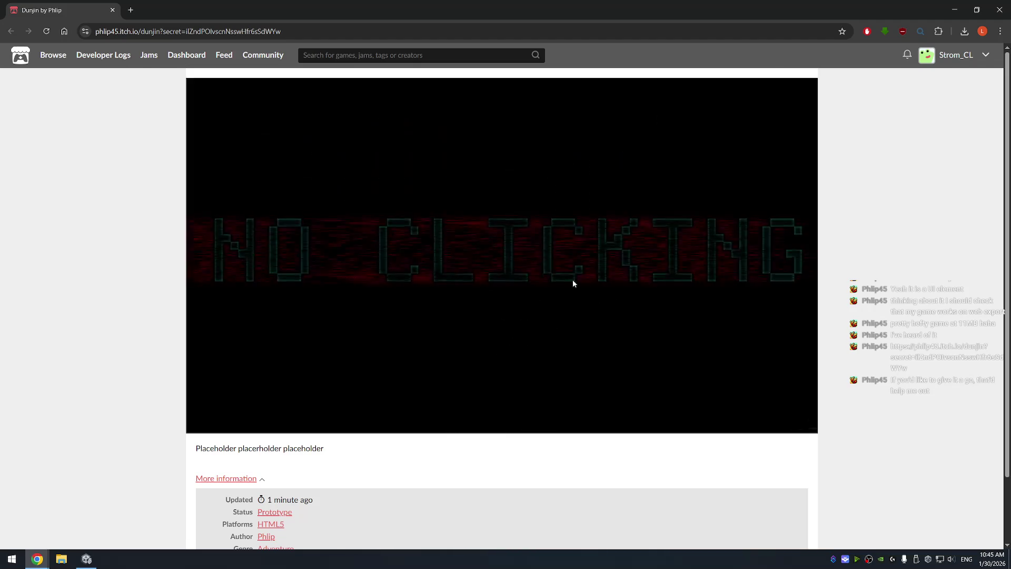
{"action": "left_click", "coordinate": [579, 265]}
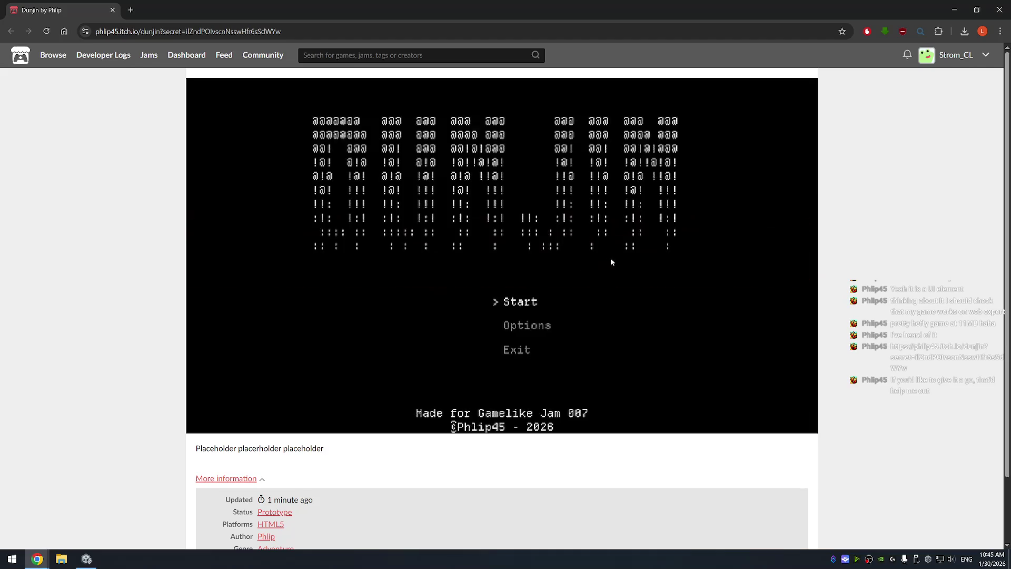
{"action": "left_click", "coordinate": [433, 401]}
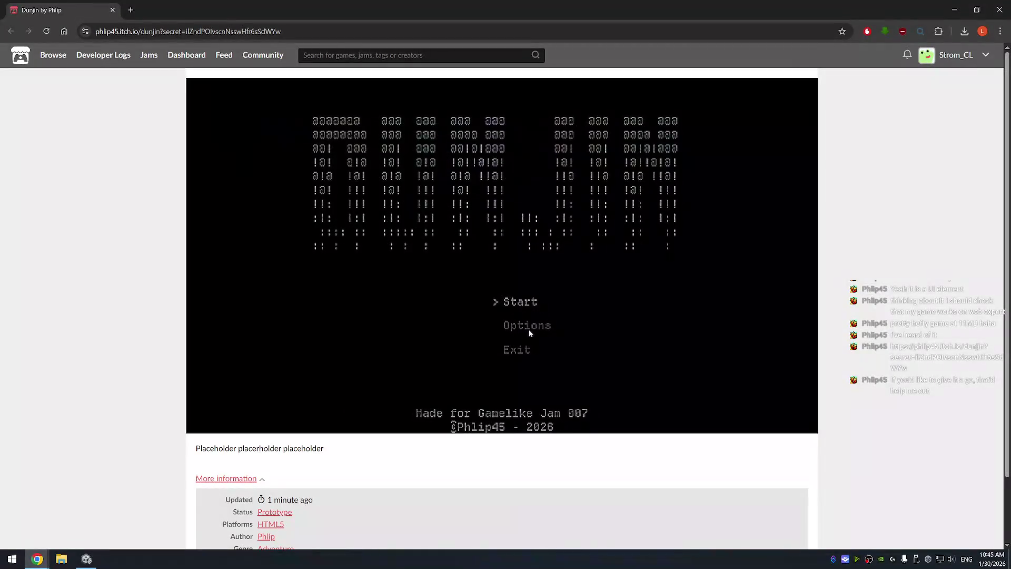
{"action": "left_click", "coordinate": [533, 329]}
Cycle the title-menu marker through Start, Options and Exit with the arrow keys
{"action": "key", "text": "Down"}
{"action": "key", "text": "Up"}
{"action": "key", "text": "Up"}
{"action": "key", "text": "Up"}
{"action": "key", "text": "Up"}
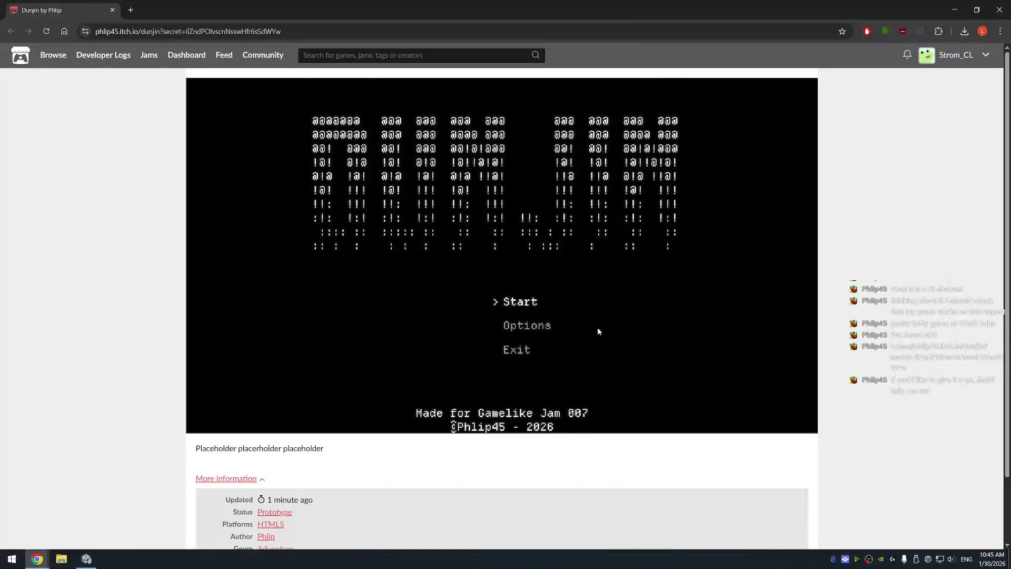
{"action": "key", "text": "Down"}
{"action": "key", "text": "Down"}
{"action": "key", "text": "Up"}
{"action": "key", "text": "Up"}
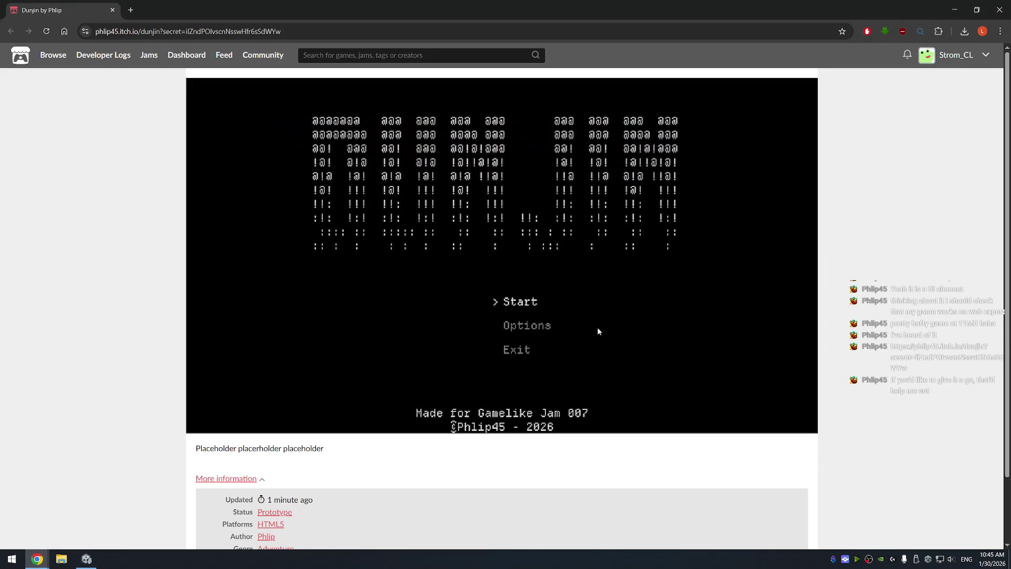
{"action": "key", "text": "Down"}
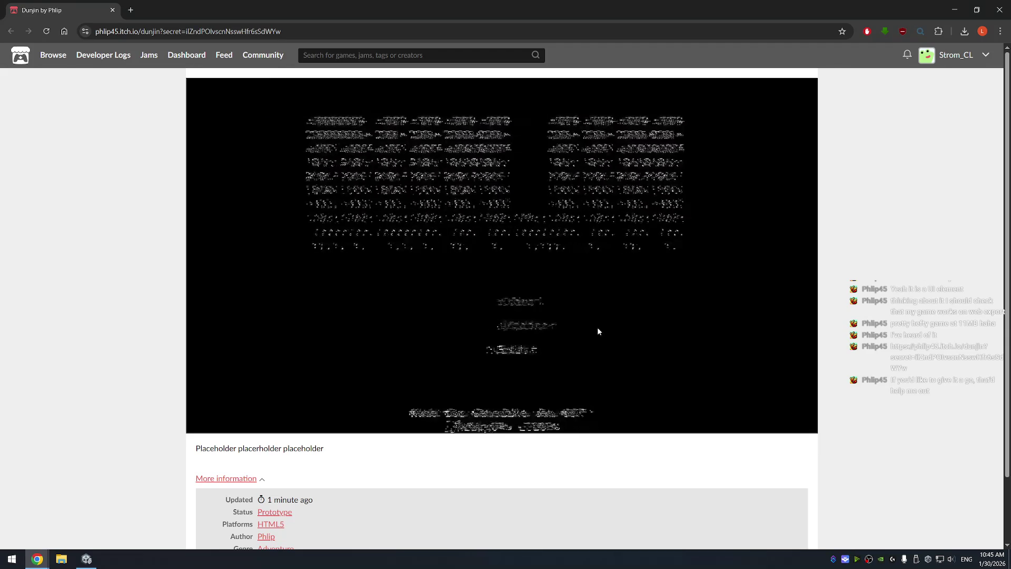
{"action": "key", "text": "Down"}
{"action": "key", "text": "Down"}
{"action": "key", "text": "Down"}
{"action": "key", "text": "Down"}
{"action": "key", "text": "Down"}
{"action": "key", "text": "Up"}
{"action": "key", "text": "Up"}
{"action": "key", "text": "Up"}
{"action": "key", "text": "Up"}
{"action": "key", "text": "Up"}
{"action": "key", "text": "Up"}
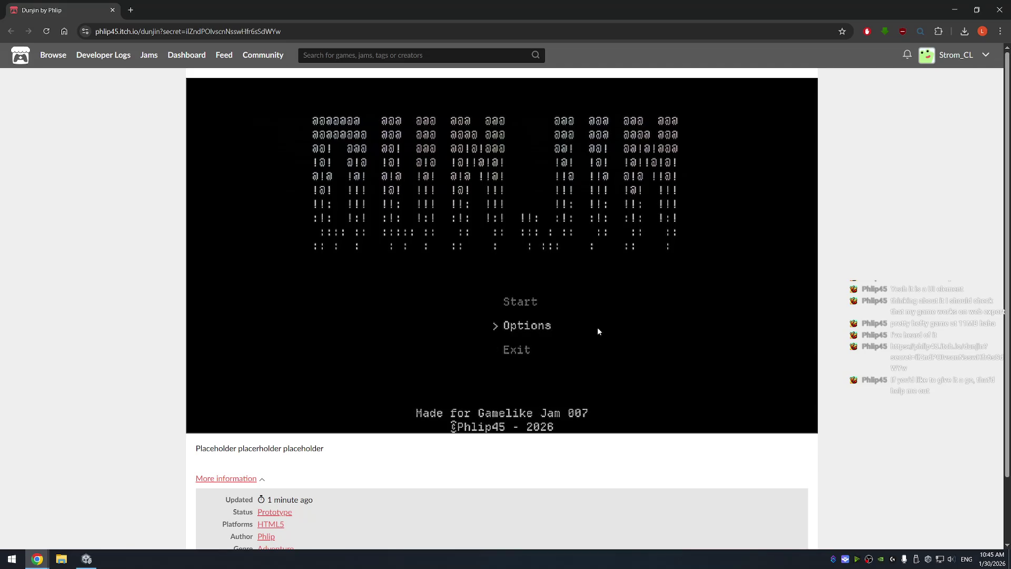
{"action": "key", "text": "Up"}
{"action": "key", "text": "Up"}
{"action": "key", "text": "Up"}
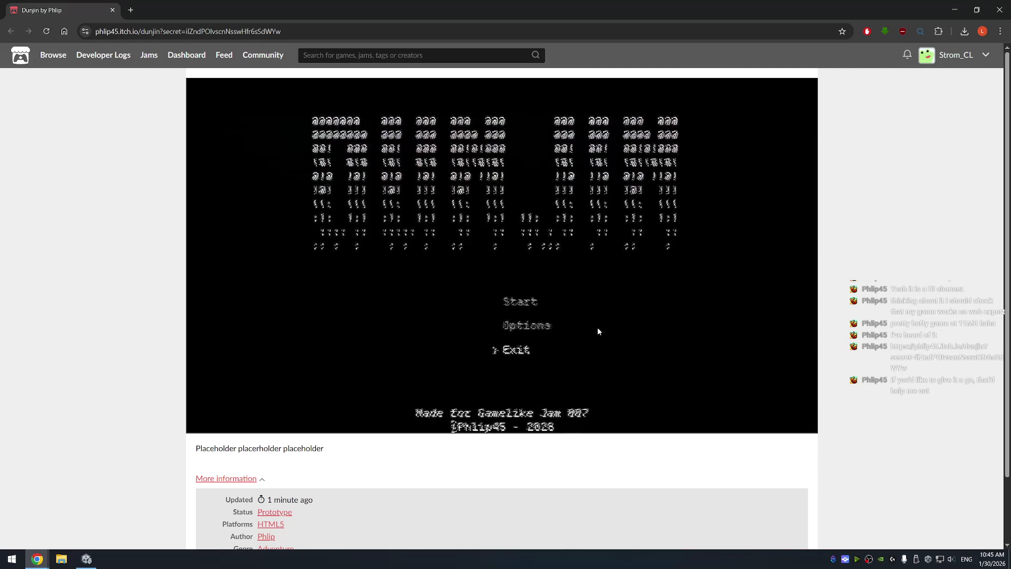
{"action": "key", "text": "Up"}
{"action": "key", "text": "Up"}
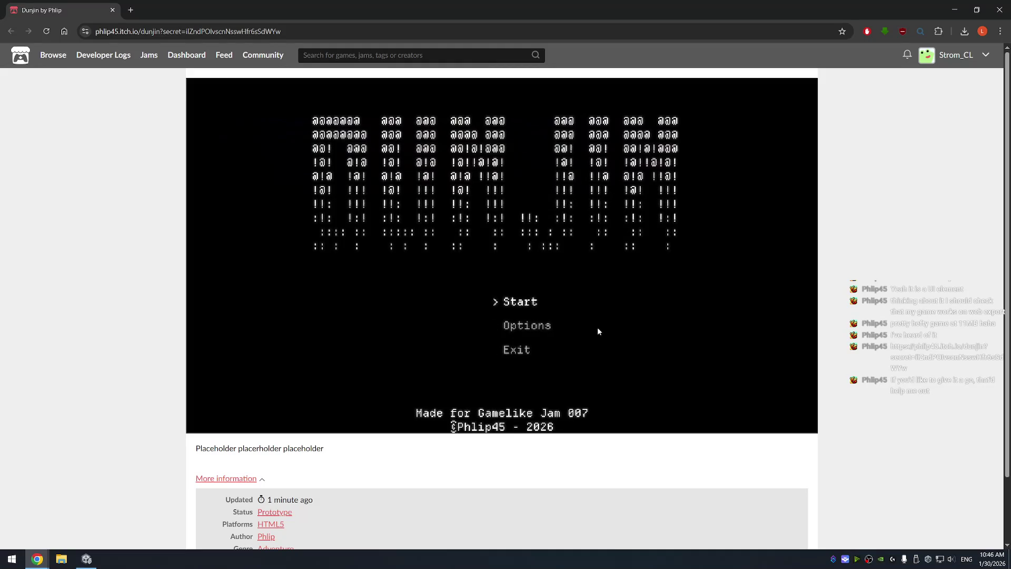
{"action": "key", "text": "Up"}
{"action": "key", "text": "Up"}
{"action": "key", "text": "Up"}
{"action": "key", "text": "Up"}
{"action": "key", "text": "Up"}
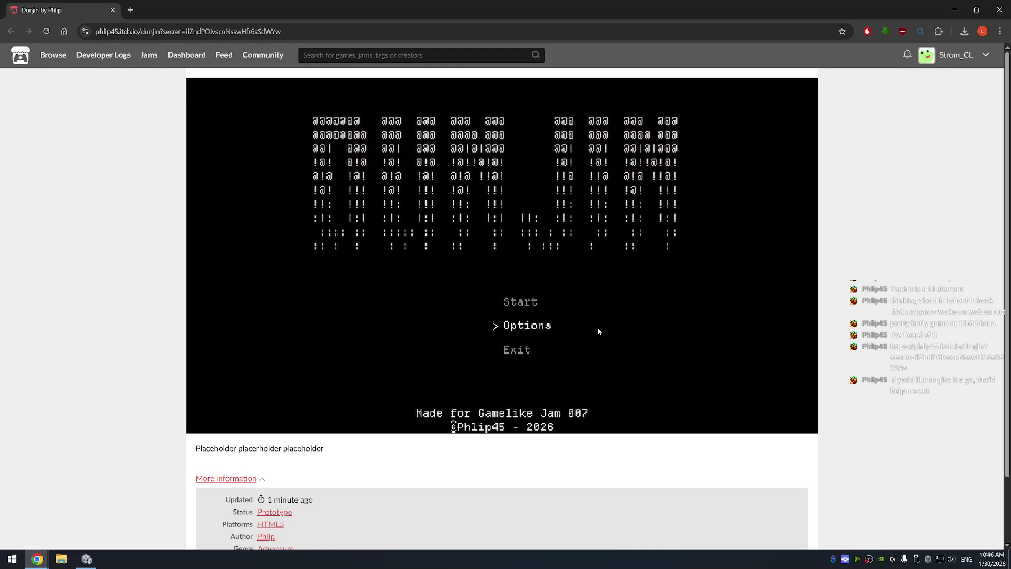
{"action": "key", "text": "Down"}
{"action": "key", "text": "Down"}
{"action": "key", "text": "Down"}
{"action": "key", "text": "Down"}
{"action": "key", "text": "Up"}
{"action": "key", "text": "Down"}
{"action": "key", "text": "Up"}
{"action": "key", "text": "Up"}
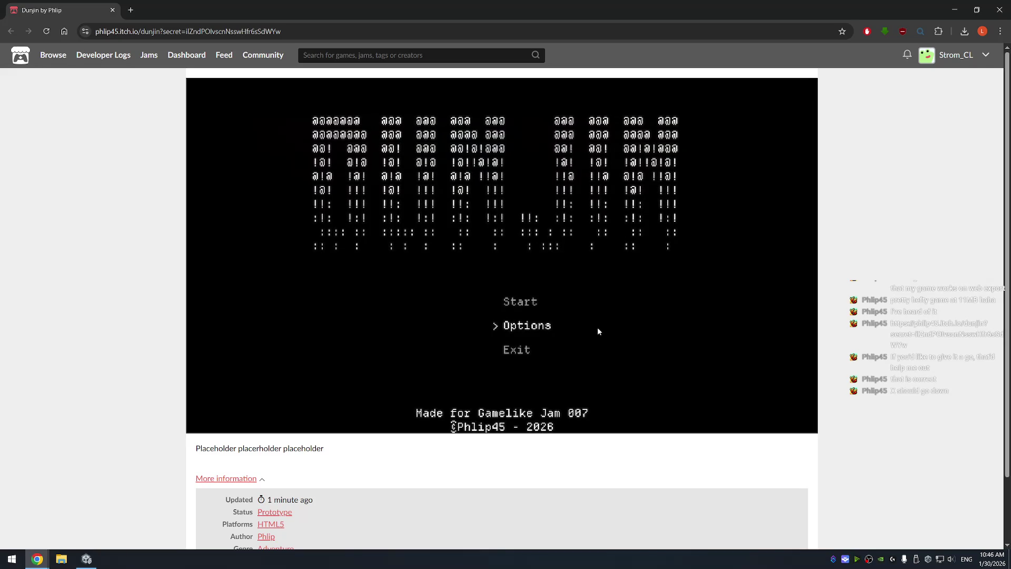
Select Options on the title menu to show the volume sliders and Toggle Fullscreen
{"action": "key", "text": "Up"}
{"action": "key", "text": "Down"}
{"action": "key", "text": "Return"}
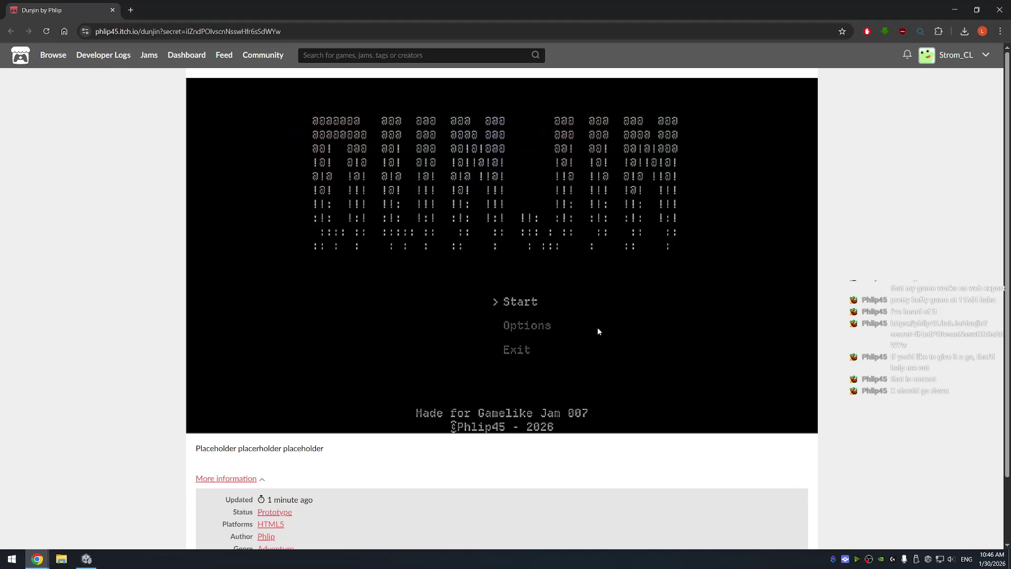
{"action": "key", "text": "Up"}
{"action": "key", "text": "Up"}
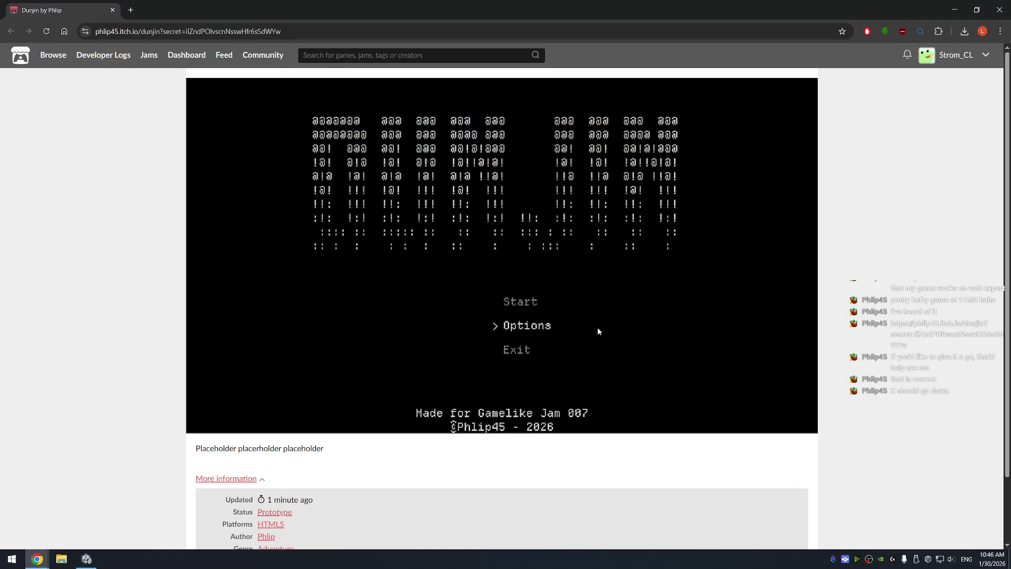
{"action": "key", "text": "Return"}
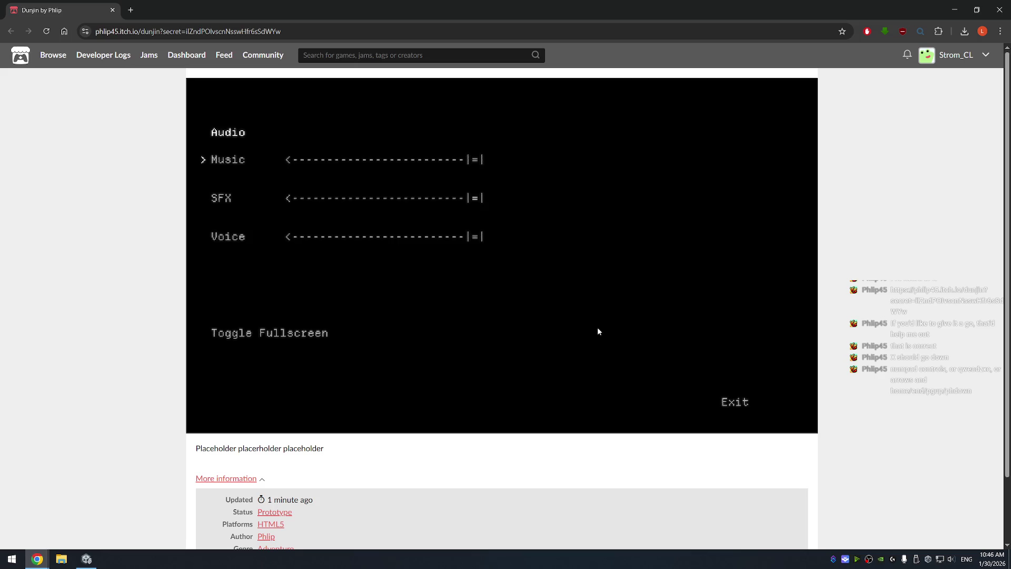
Lower Dunjin's SFX volume slider to about a quarter
{"action": "key", "text": "Down"}
{"action": "key", "text": "Down"}
{"action": "key", "text": "Up"}
{"action": "key", "text": "Left"}
{"action": "key", "text": "Left"}
{"action": "key", "text": "Left"}
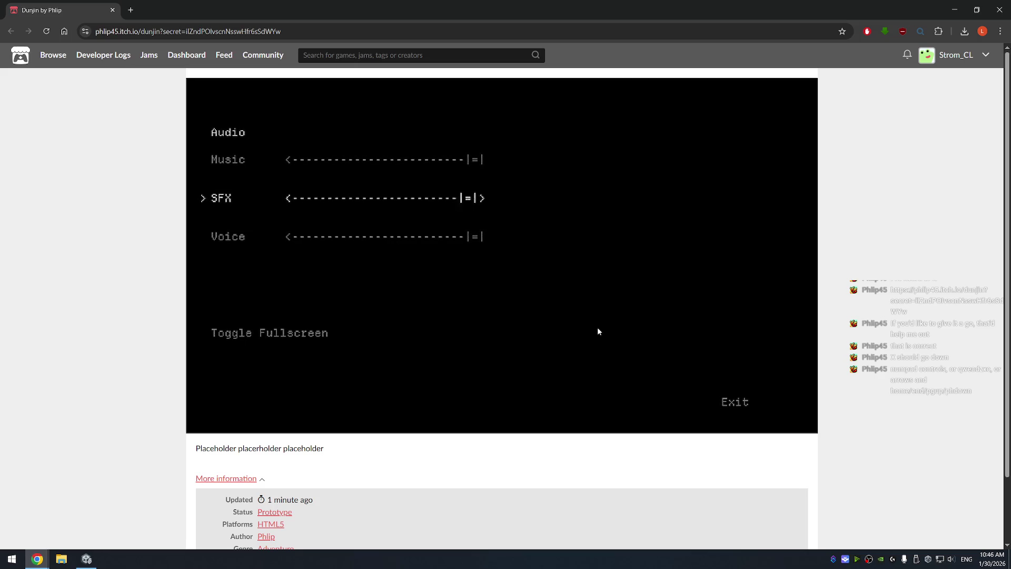
{"action": "key", "text": "Right"}
{"action": "key", "text": "Right"}
{"action": "key", "text": "Right"}
{"action": "key", "text": "Left"}
{"action": "key", "text": "Left"}
{"action": "key", "text": "Left"}
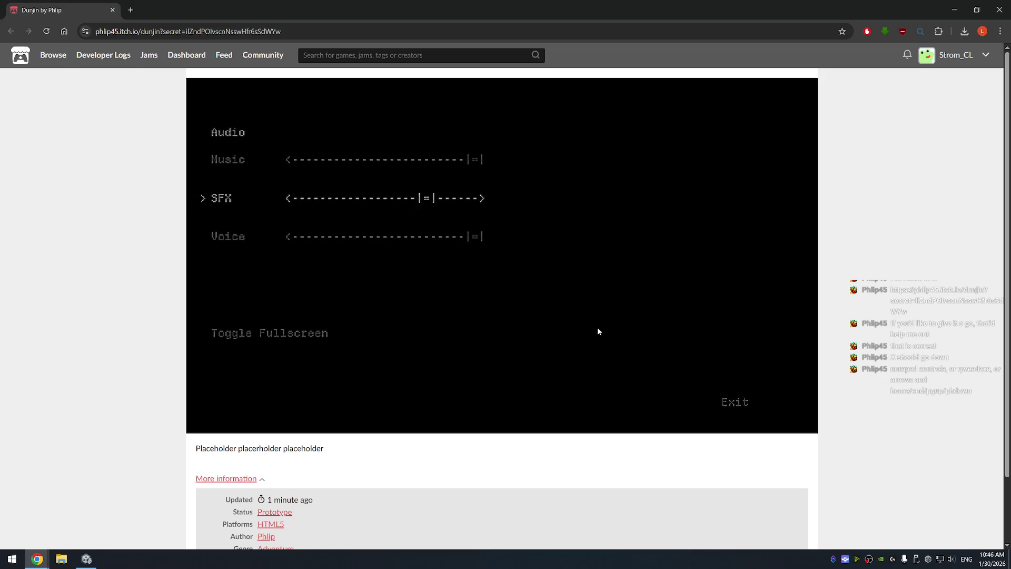
{"action": "key", "text": "Right"}
{"action": "key", "text": "Right"}
{"action": "key", "text": "Right"}
{"action": "key", "text": "Left"}
{"action": "key", "text": "Left"}
{"action": "key", "text": "Left"}
{"action": "key", "text": "Left"}
{"action": "key", "text": "Left"}
{"action": "key", "text": "Left"}
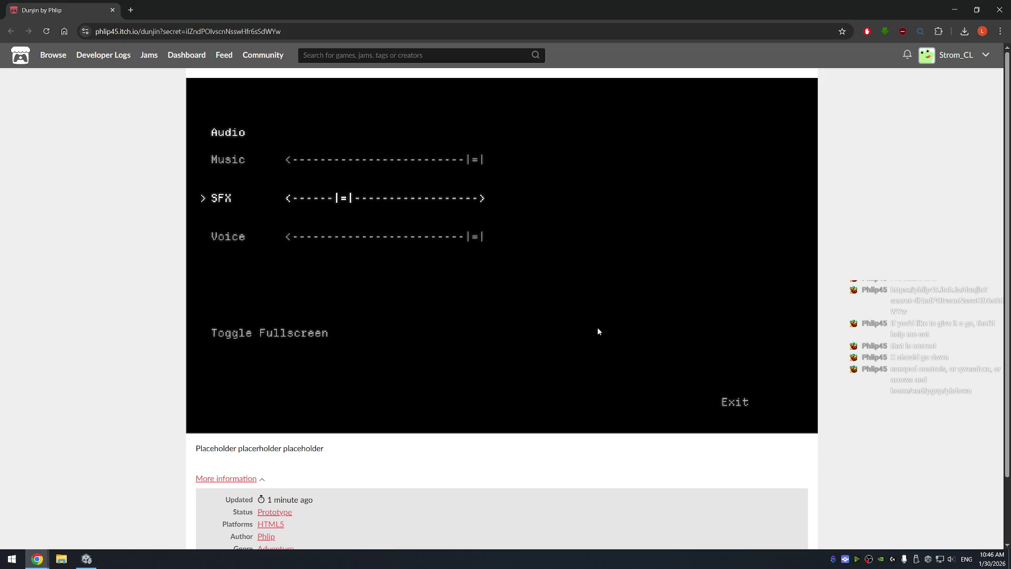
{"action": "key", "text": "Right"}
{"action": "key", "text": "Right"}
{"action": "key", "text": "Right"}
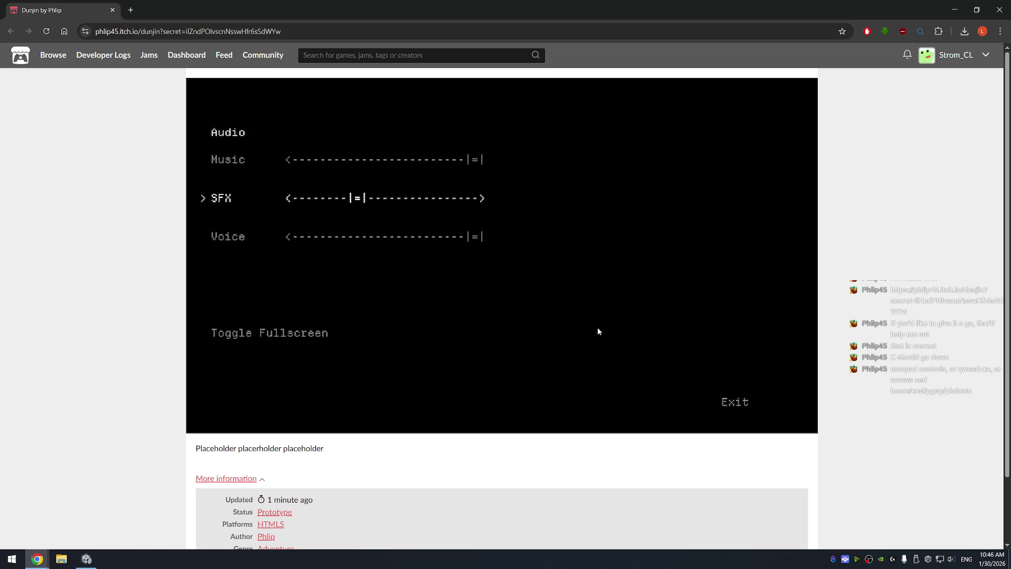
{"action": "key", "text": "Left"}
{"action": "key", "text": "Left"}
{"action": "key", "text": "Left"}
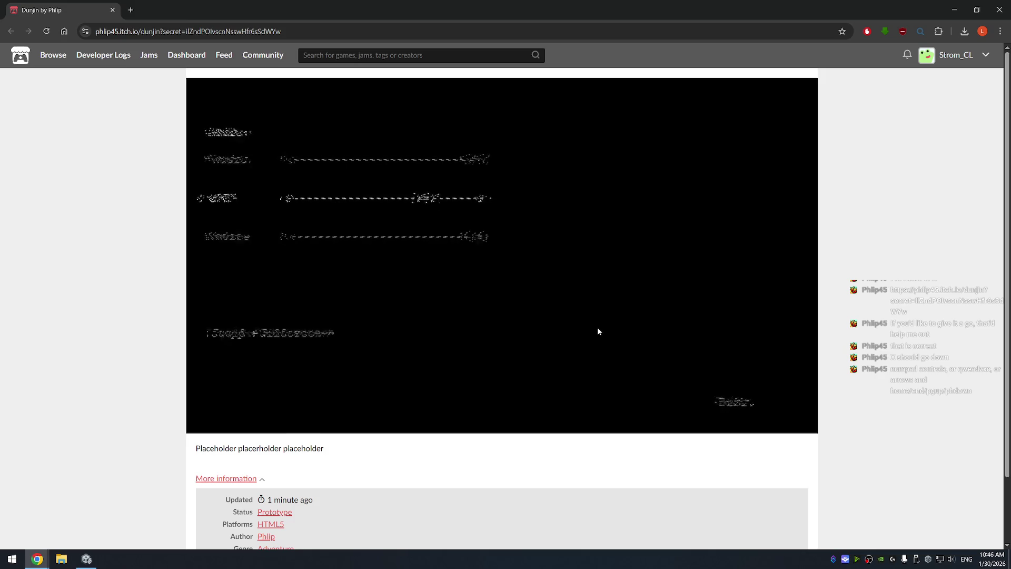
{"action": "key", "text": "Right"}
{"action": "key", "text": "Right"}
{"action": "key", "text": "Right"}
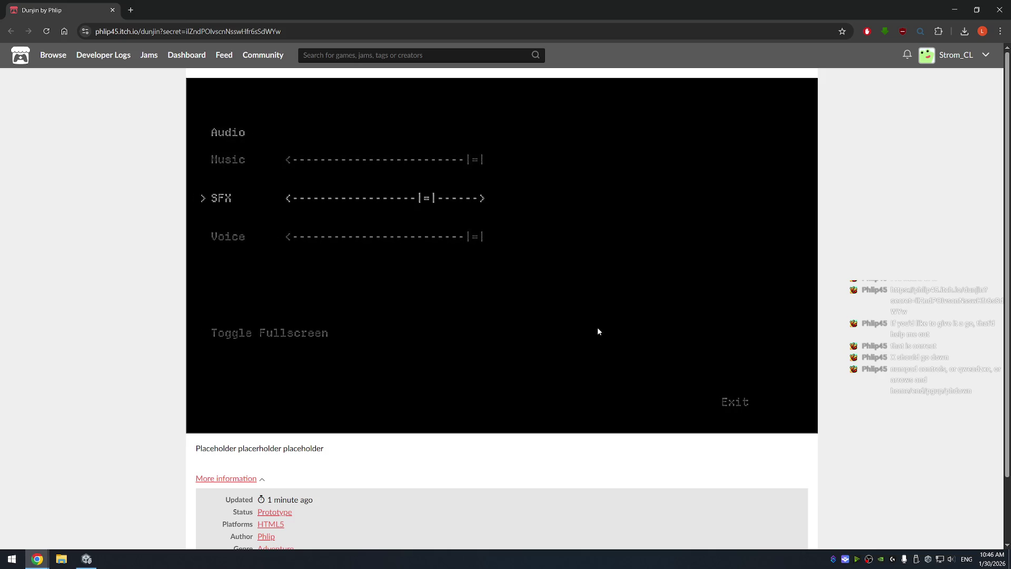
{"action": "key", "text": "Left"}
{"action": "key", "text": "Left"}
{"action": "key", "text": "Left"}
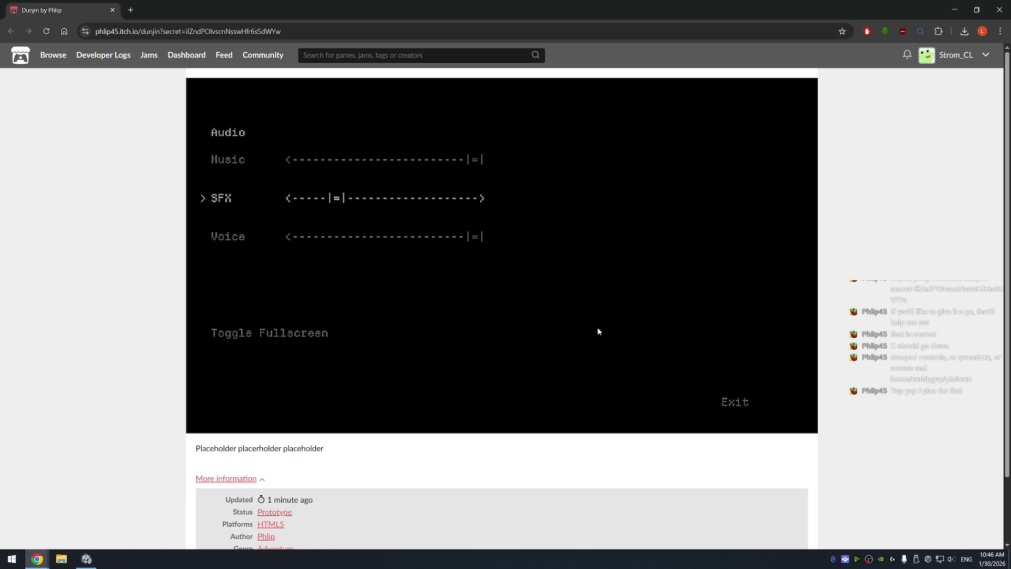
Turn Music down to about two-thirds and toggle fullscreen on and back off
{"action": "key", "text": "Up"}
{"action": "key", "text": "Left"}
{"action": "key", "text": "Left"}
{"action": "key", "text": "Left"}
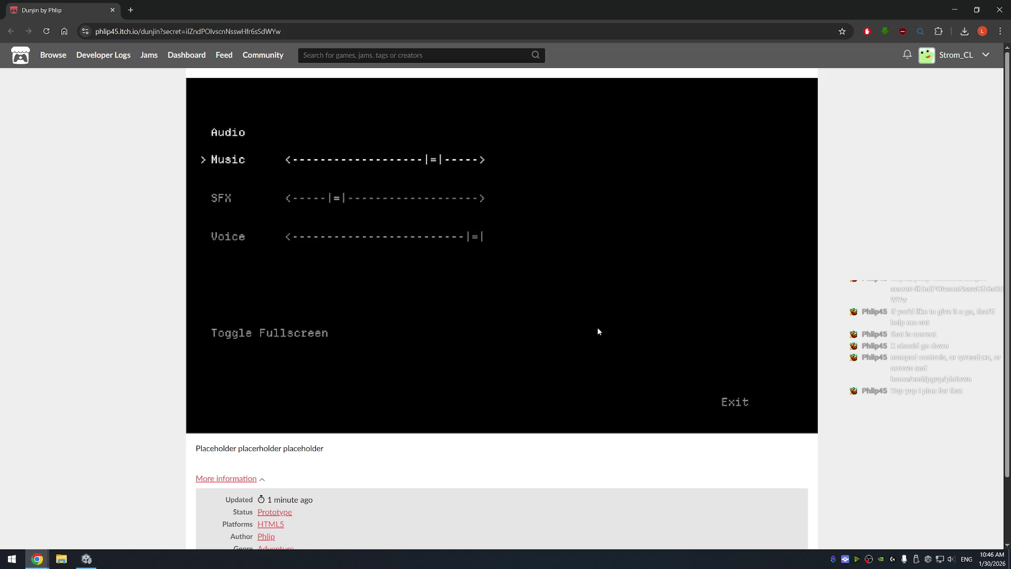
{"action": "key", "text": "Down"}
{"action": "key", "text": "Down"}
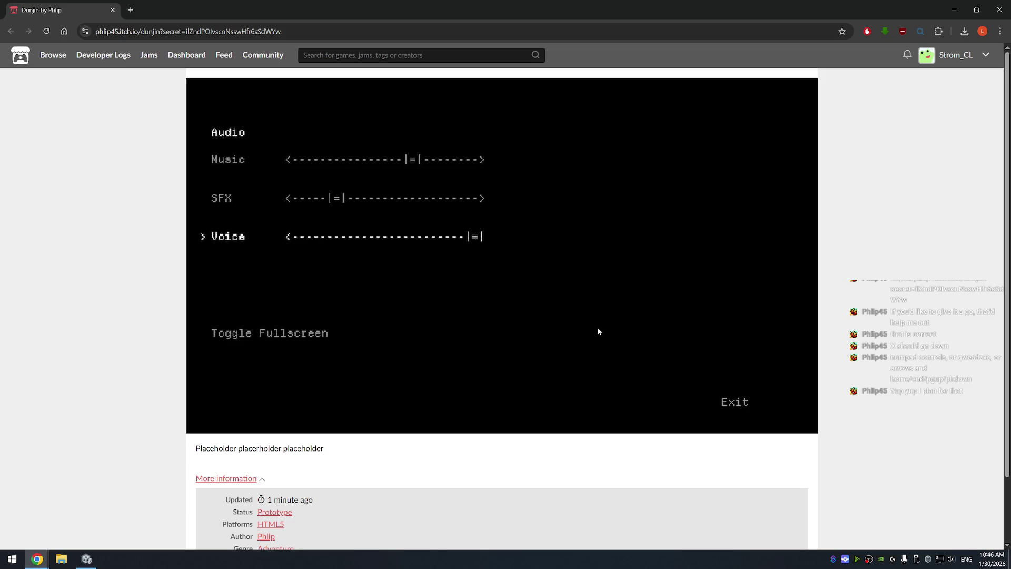
{"action": "key", "text": "Down"}
{"action": "key", "text": "Up"}
{"action": "key", "text": "Up"}
{"action": "key", "text": "Down"}
{"action": "key", "text": "Down"}
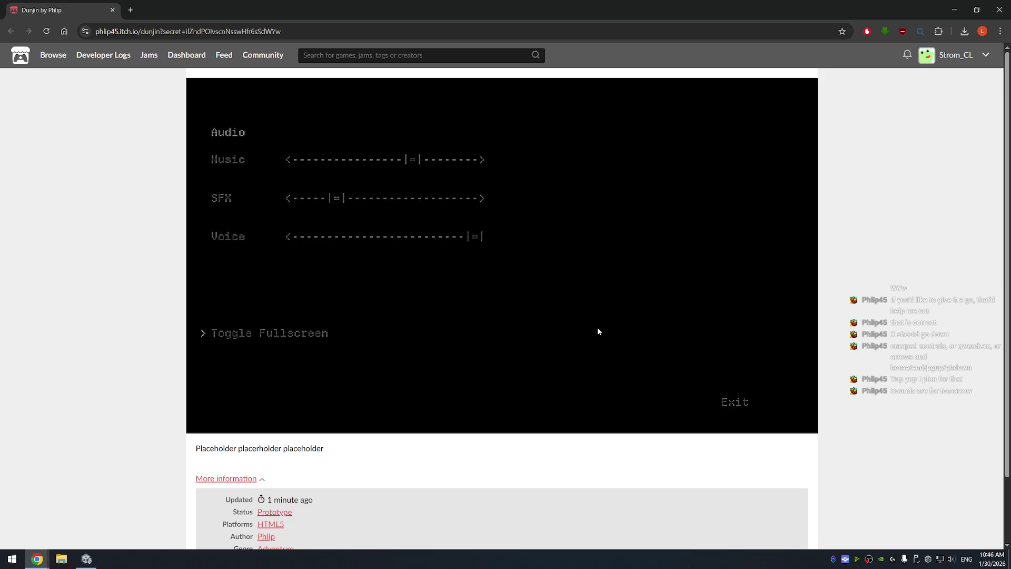
{"action": "key", "text": "Return"}
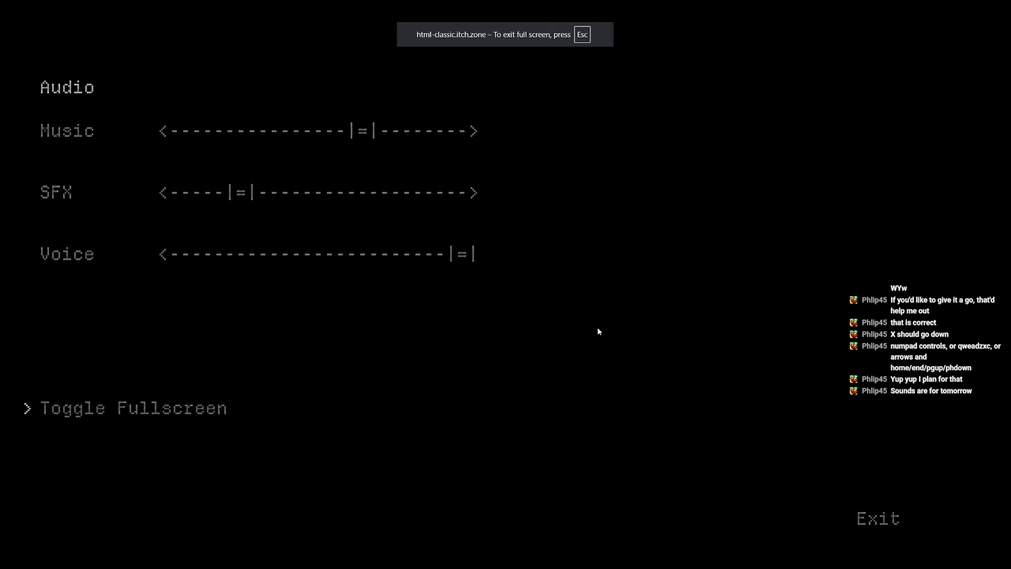
{"action": "key", "text": "Return"}
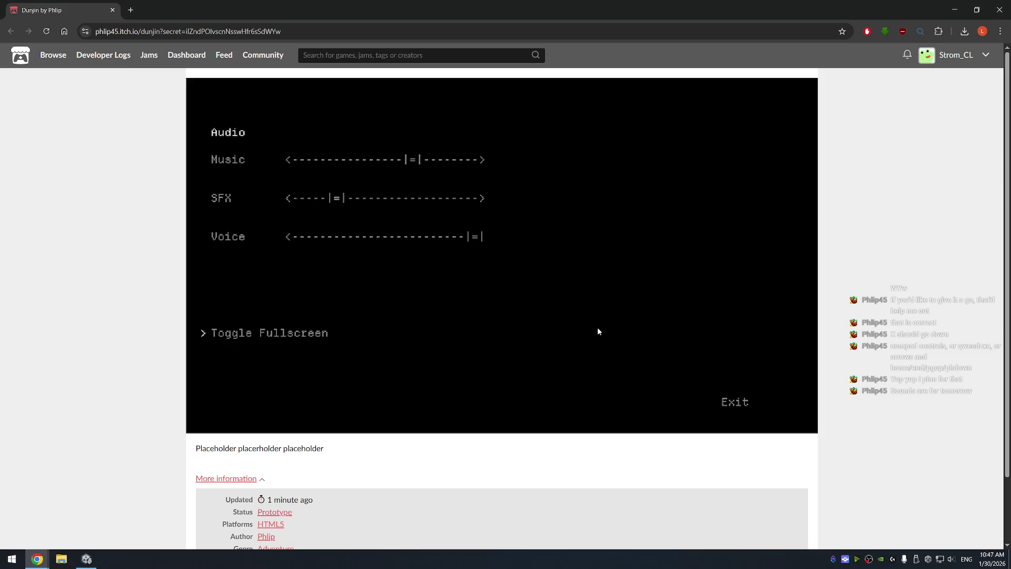
Leave Options for the title menu and start a new Dunjin game
{"action": "key", "text": "Up"}
{"action": "key", "text": "Up"}
{"action": "key", "text": "Up"}
{"action": "key", "text": "Down"}
{"action": "key", "text": "Down"}
{"action": "key", "text": "Down"}
{"action": "key", "text": "Down"}
{"action": "key", "text": "Return"}
{"action": "key", "text": "Up"}
{"action": "key", "text": "Return"}
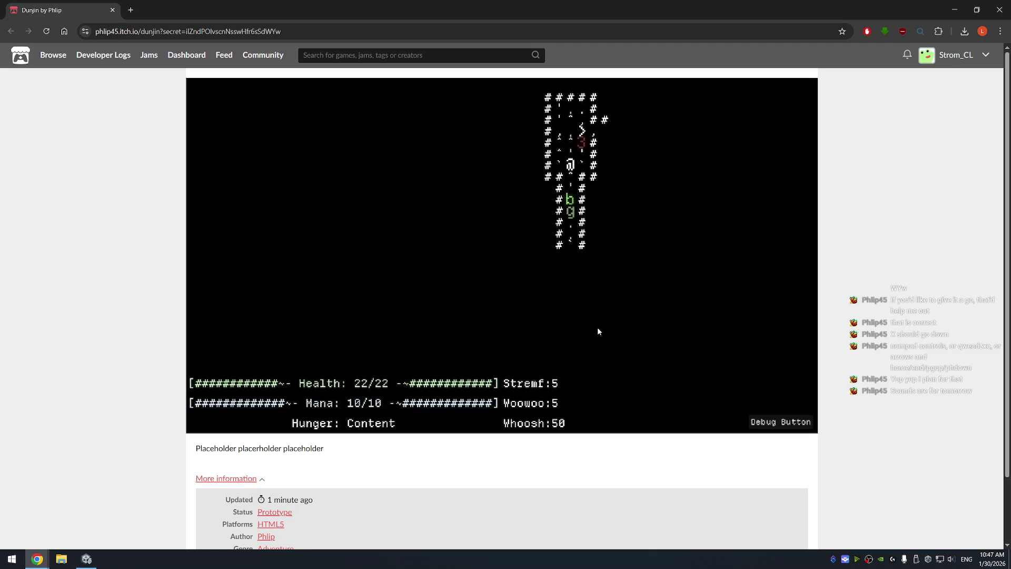
Walk the @ onto the > stairs and descend to the next dungeon level
{"action": "key", "text": "Up"}
{"action": "key", "text": "Up"}
{"action": "key", "text": "Page_Up"}
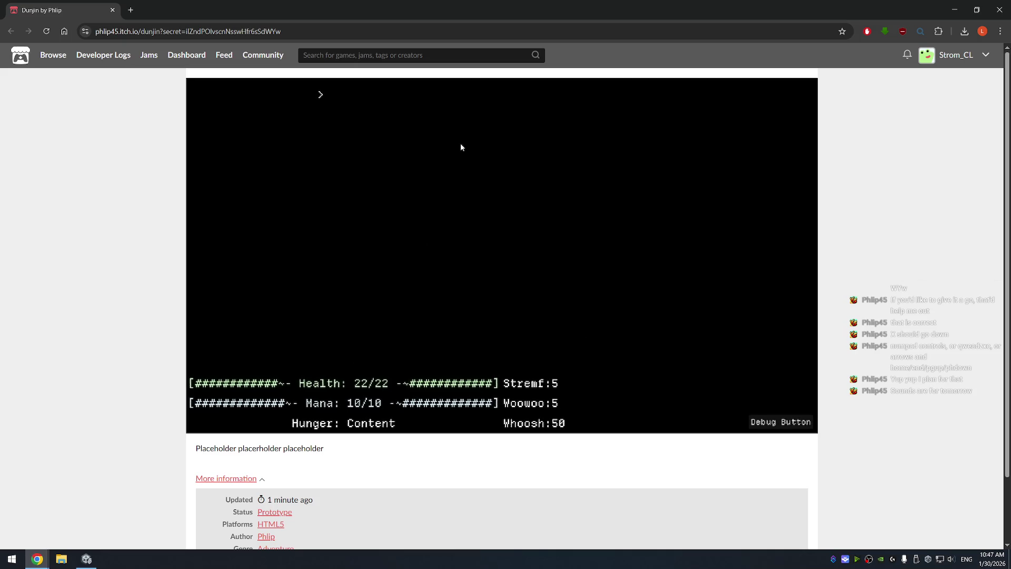
Reload the Dunjin page, launch the game and start a new run from the title menu
{"action": "left_click", "coordinate": [374, 29]}
{"action": "key", "text": "Return"}
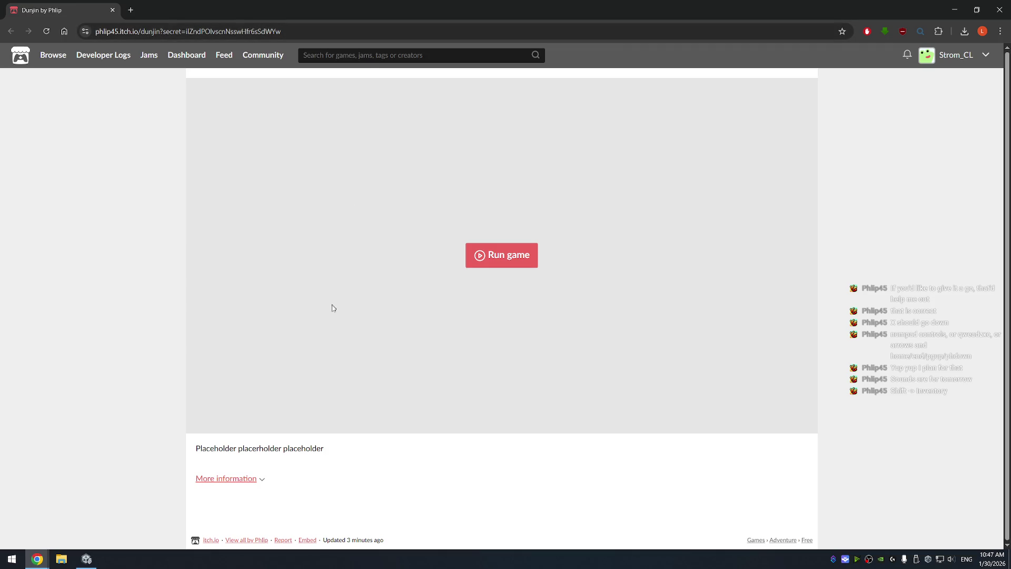
{"action": "left_click", "coordinate": [506, 260]}
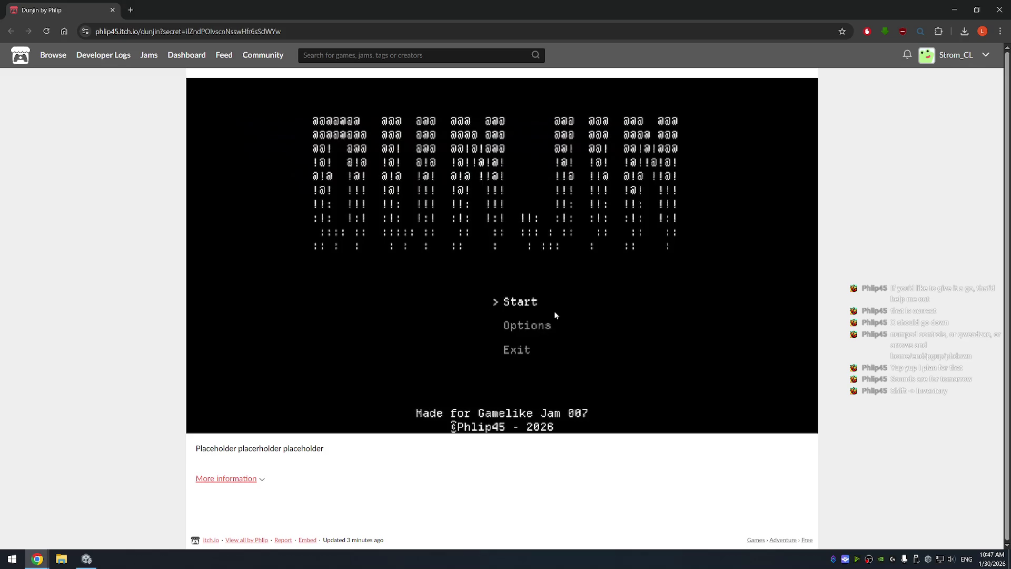
{"action": "key", "text": "Return"}
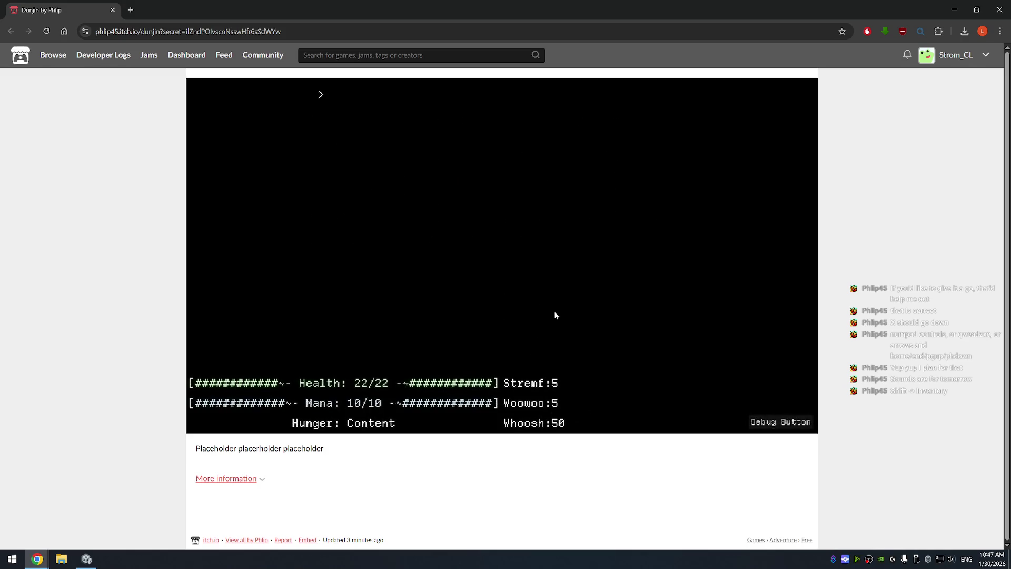
{"action": "key", "text": "shift"}
Return to the map, step onto Batman's Passion and pick it up
{"action": "key", "text": "Escape"}
{"action": "key", "text": "Up"}
{"action": "key", "text": "Left"}
{"action": "key", "text": "Left"}
{"action": "key", "text": "Left"}
{"action": "key", "text": "Left"}
{"action": "key", "text": "Left"}
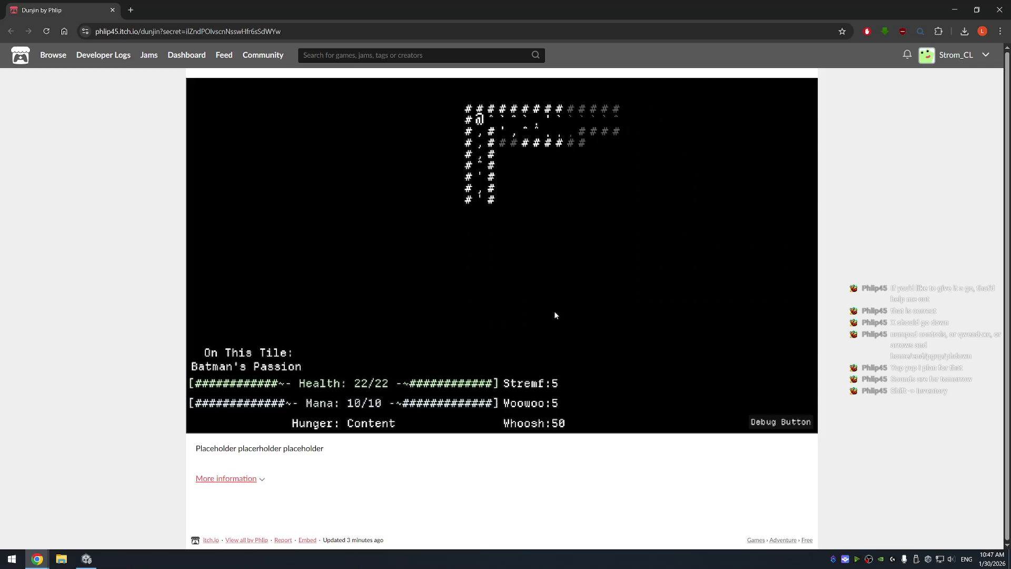
{"action": "key", "text": "Right"}
{"action": "key", "text": "Right"}
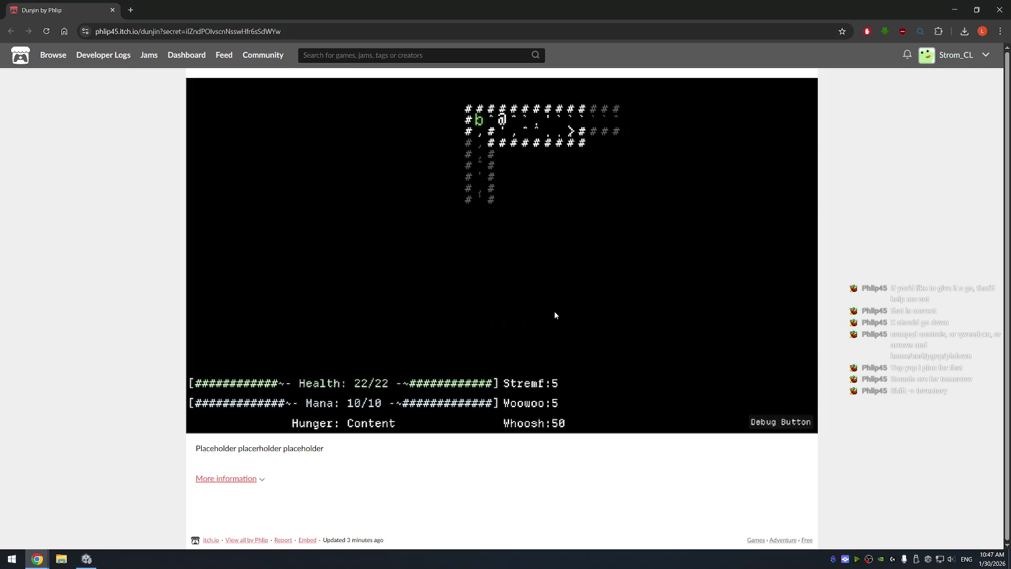
{"action": "key", "text": "Left"}
{"action": "key", "text": "Left"}
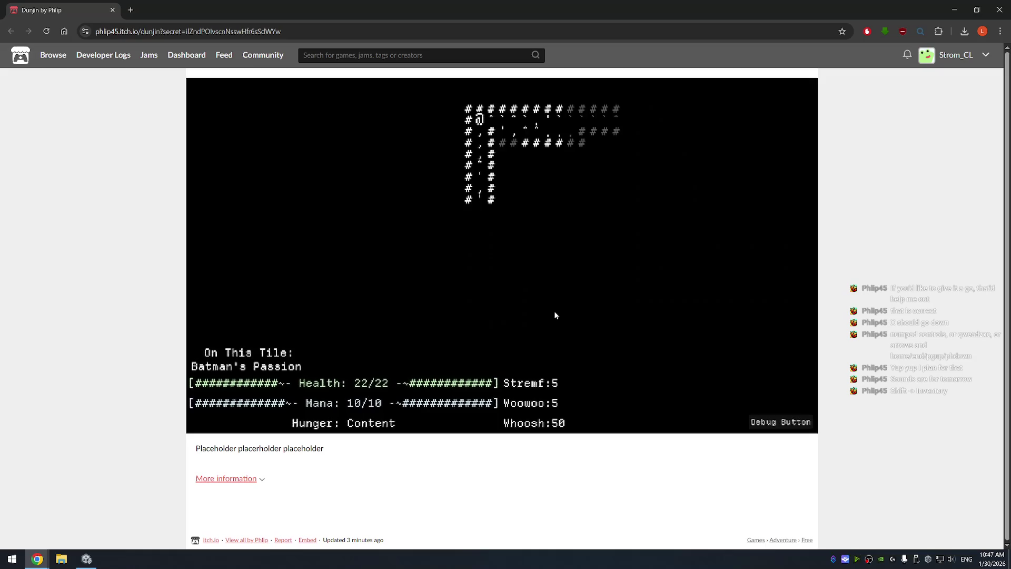
{"action": "key", "text": "g"}
{"action": "key", "text": "Right"}
{"action": "key", "text": "Right"}
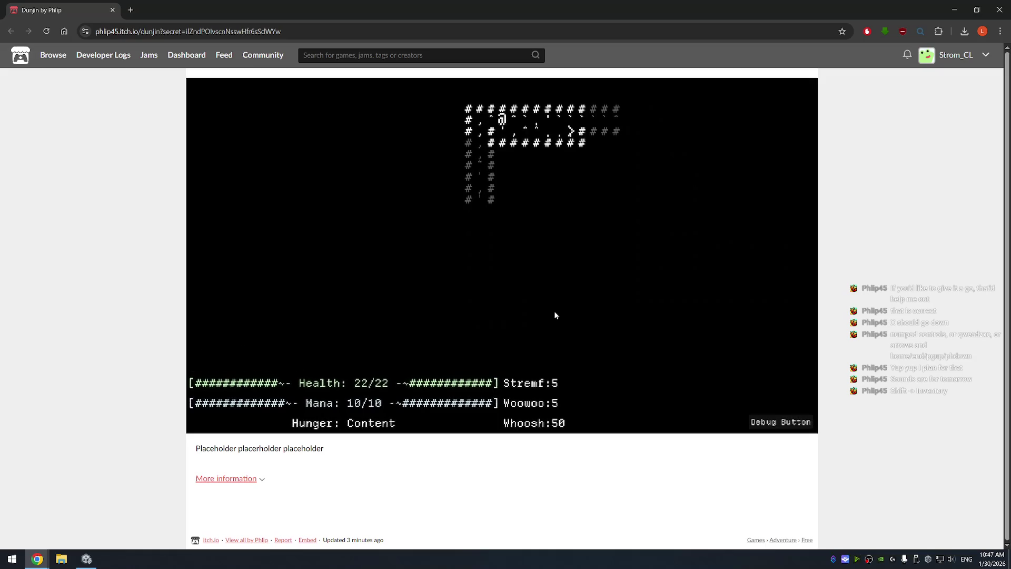
Review Batman's Passion's actions (Drop, Throw) in the inventory, cancel, and return to the map
{"action": "key", "text": "shift"}
{"action": "key", "text": "Return"}
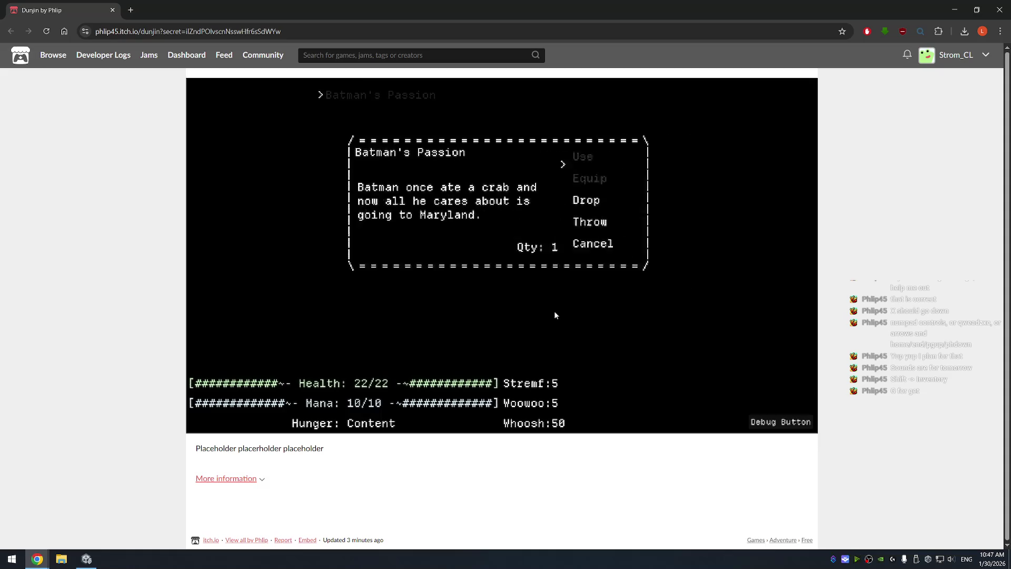
{"action": "key", "text": "Down"}
{"action": "key", "text": "Up"}
{"action": "key", "text": "Up"}
{"action": "key", "text": "Down"}
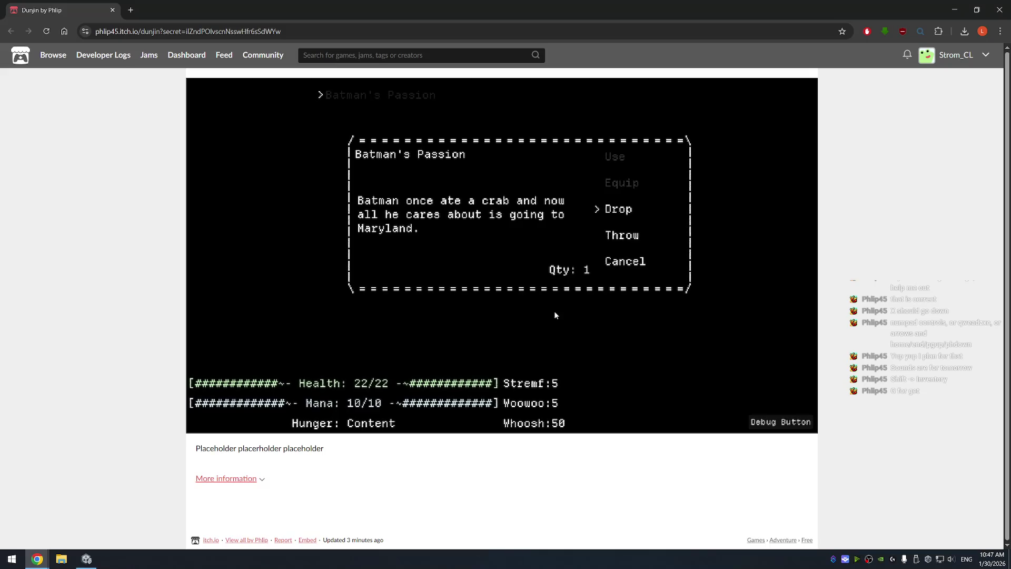
{"action": "key", "text": "Down"}
{"action": "key", "text": "Down"}
{"action": "key", "text": "Return"}
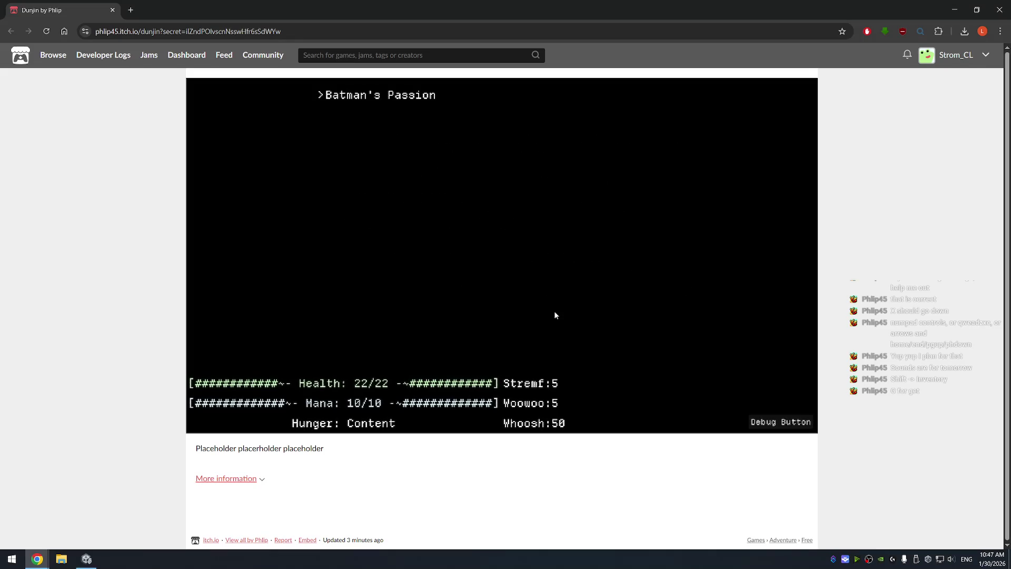
{"action": "key", "text": "Escape"}
{"action": "key", "text": "Right"}
{"action": "key", "text": "Right"}
{"action": "key", "text": "Right"}
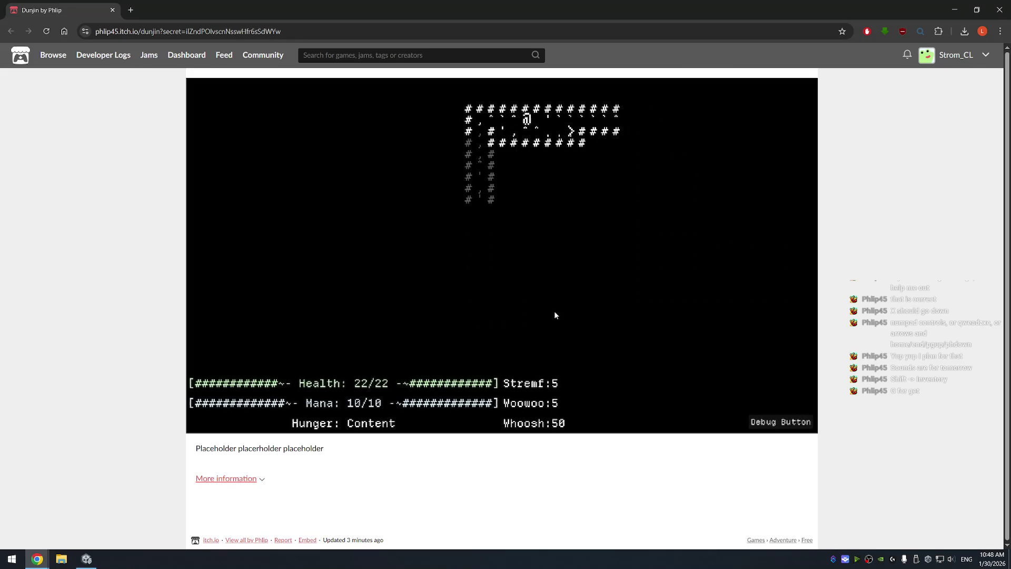
Walk onto the first > stairs and descend to the next level
{"action": "key", "text": "Right"}
{"action": "key", "text": "Down"}
{"action": "key", "text": "Up"}
{"action": "key", "text": "Right"}
{"action": "key", "text": "Down"}
{"action": "key", "text": "Up"}
{"action": "key", "text": "Right"}
{"action": "key", "text": "Left"}
{"action": "key", "text": "Down"}
{"action": "key", "text": "Up"}
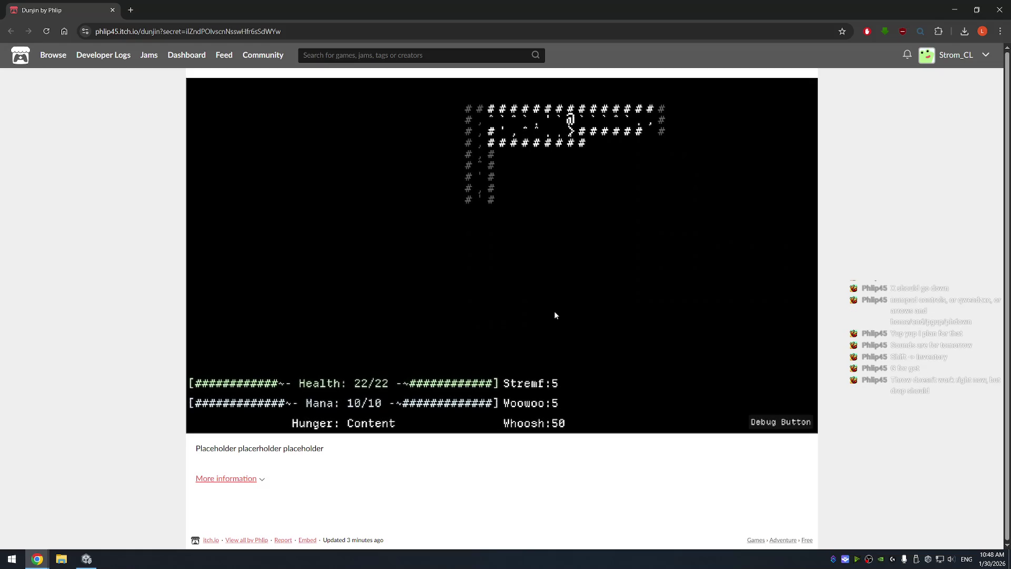
{"action": "key", "text": "Left"}
{"action": "key", "text": "Right"}
{"action": "key", "text": "Down"}
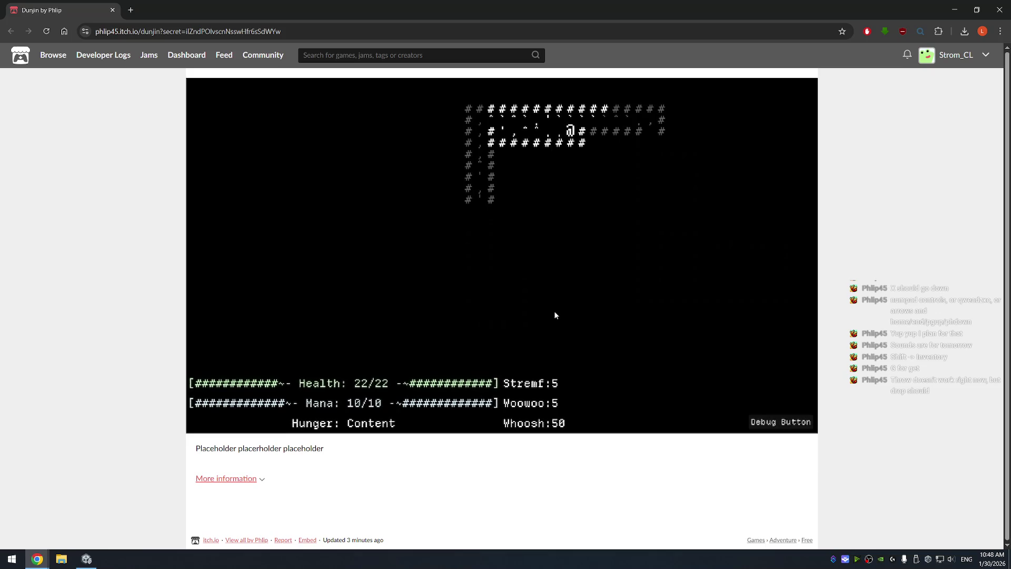
{"action": "key", "text": "shift+period"}
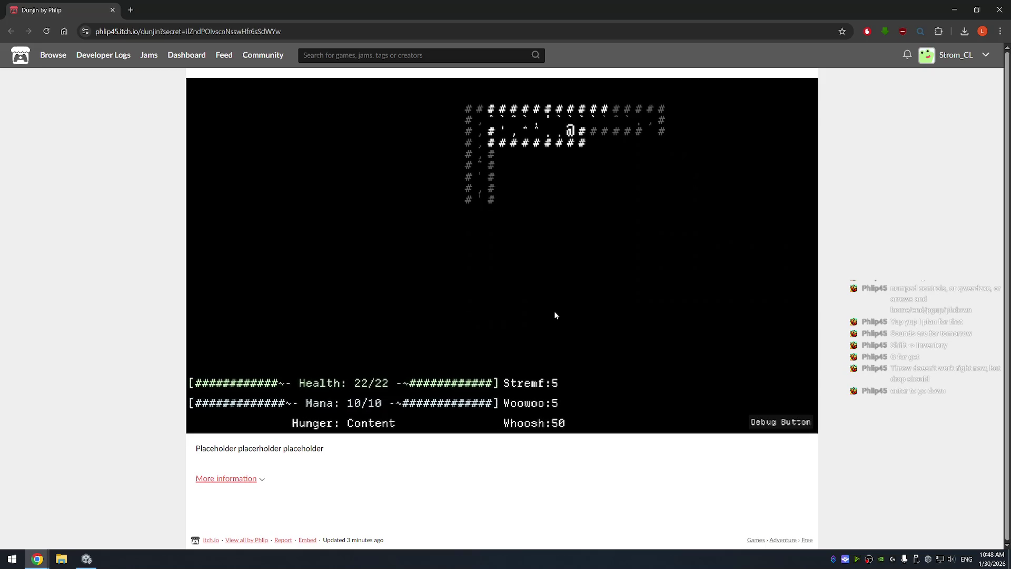
Walk to the next > stairs and descend again
{"action": "key", "text": "q"}
{"action": "key", "text": "d"}
{"action": "key", "text": "x"}
{"action": "key", "text": "Return"}
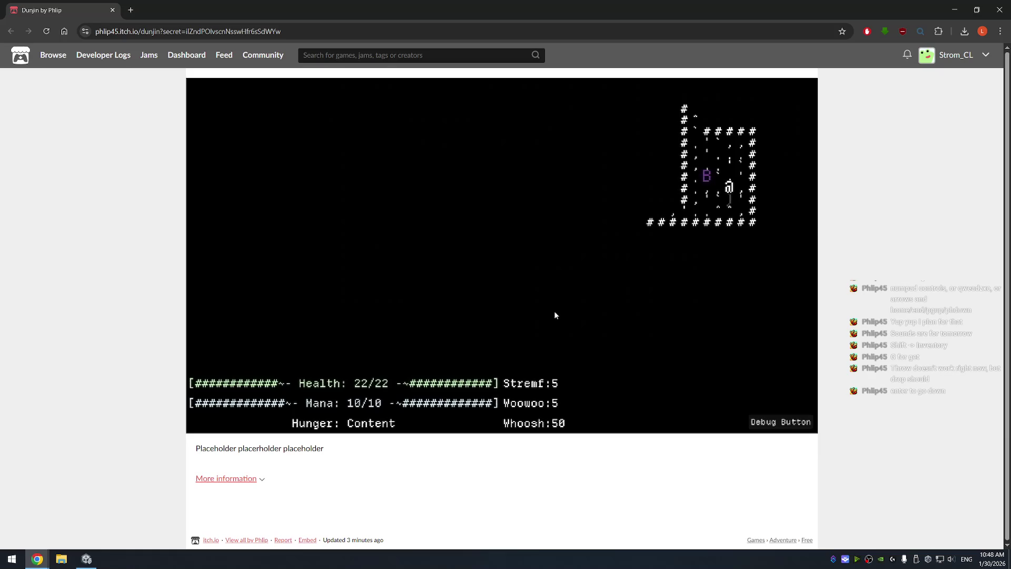
Pick up the Sword and equip it from the inventory, raising Stremf from 5 to 85
{"action": "key", "text": "x"}
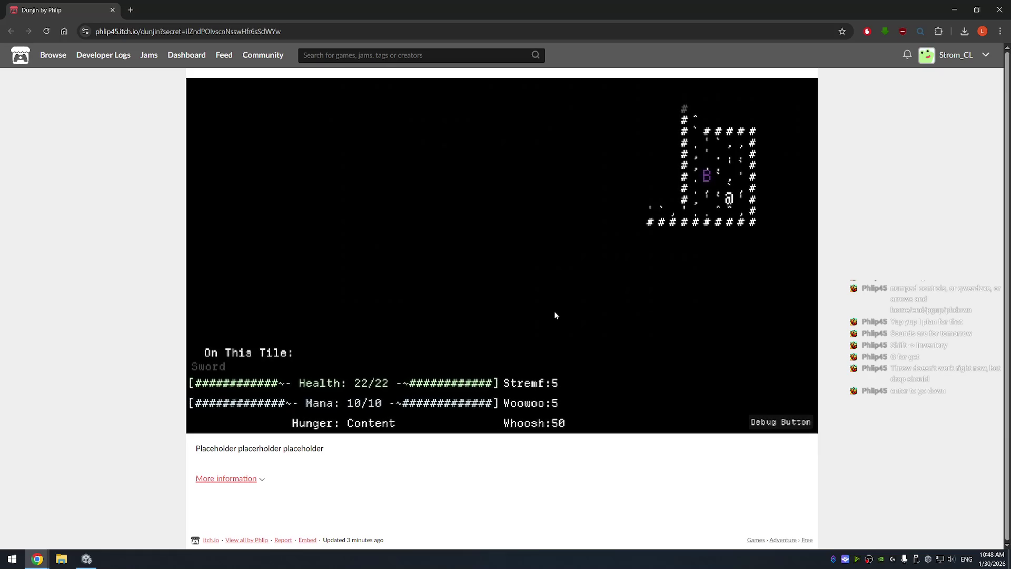
{"action": "key", "text": "shift"}
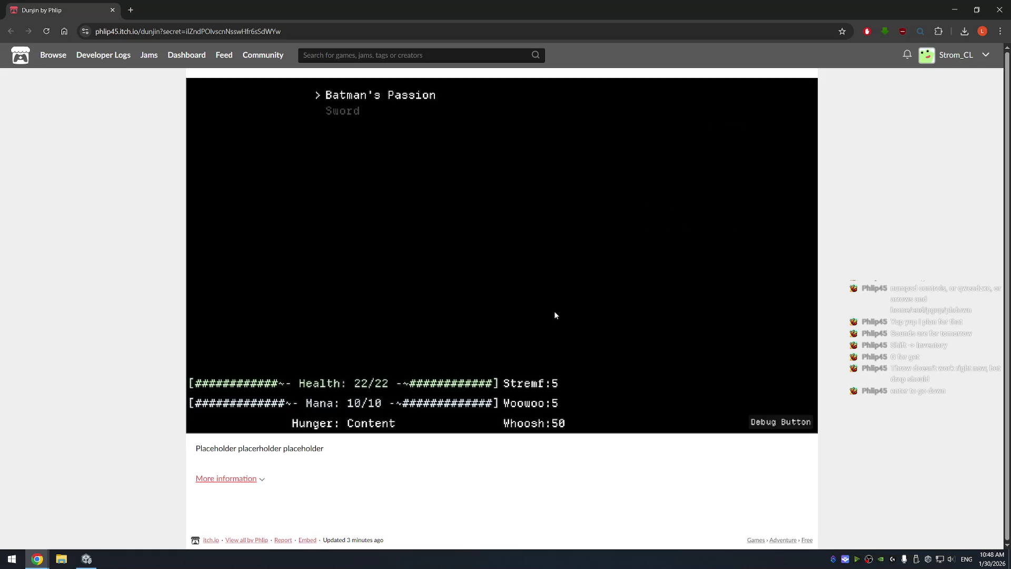
{"action": "key", "text": "Return"}
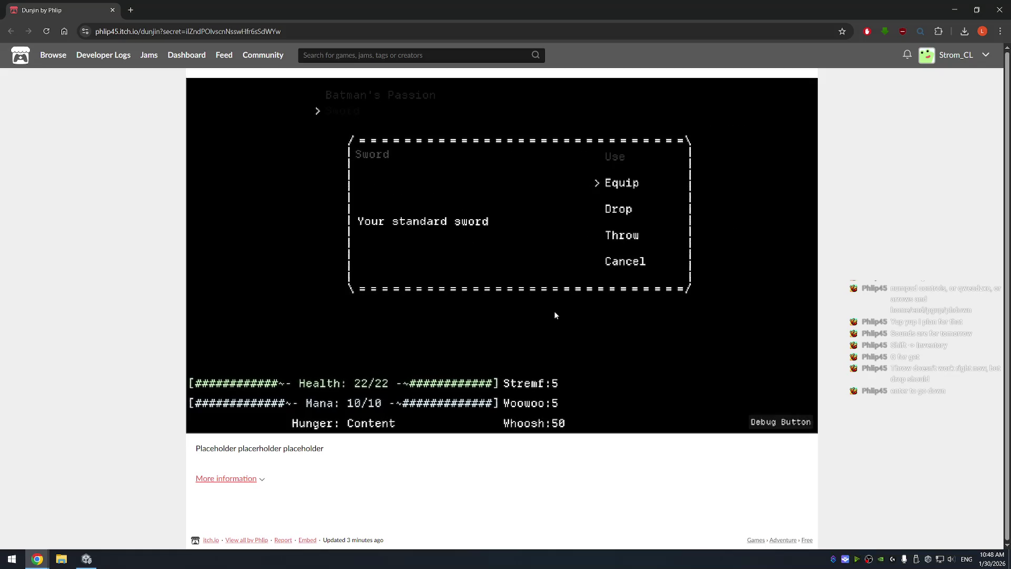
{"action": "key", "text": "Return"}
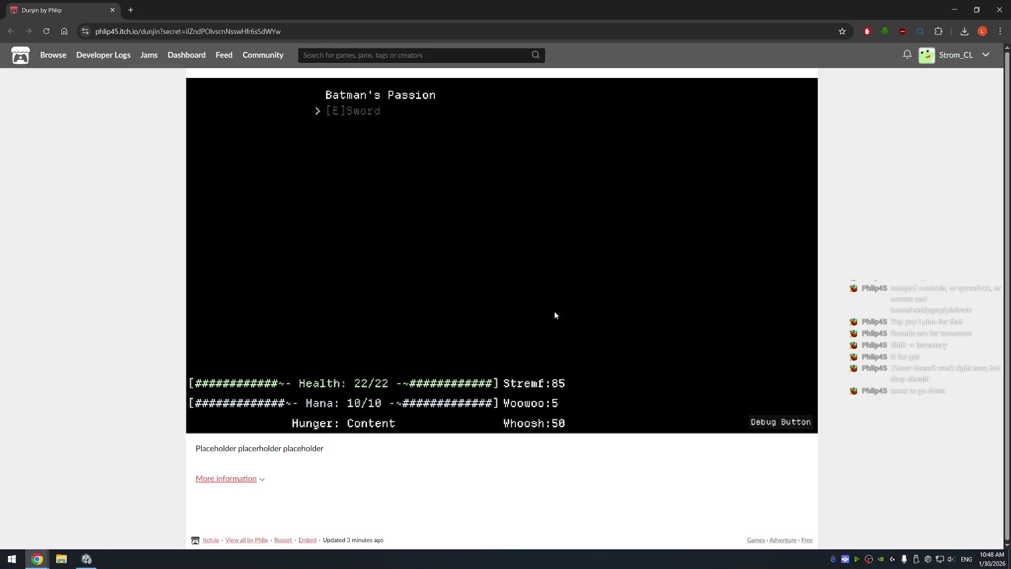
{"action": "key", "text": "Escape"}
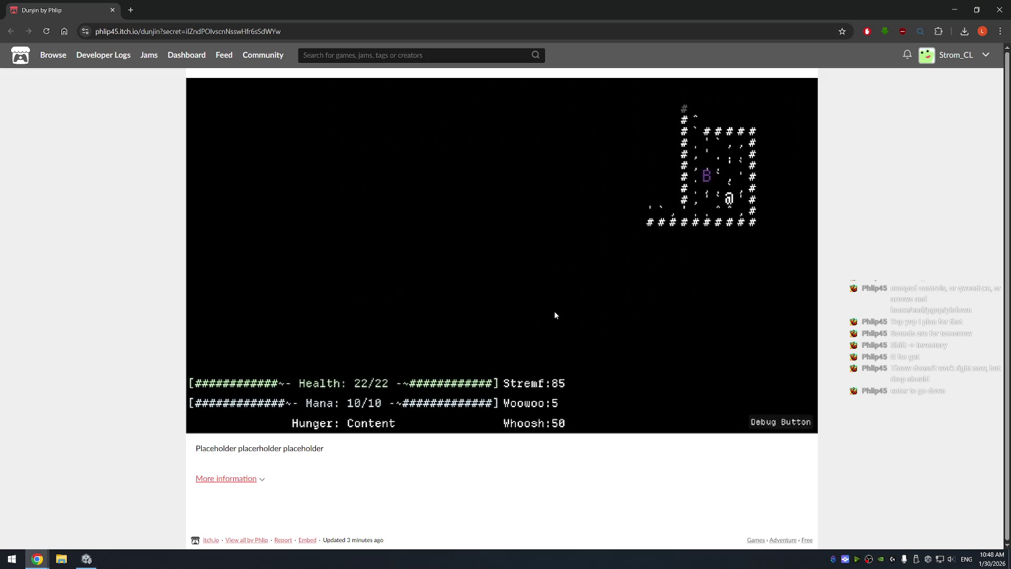
Attack creature B, then the Goblin Berserker to the up-left
{"action": "key", "text": "q"}
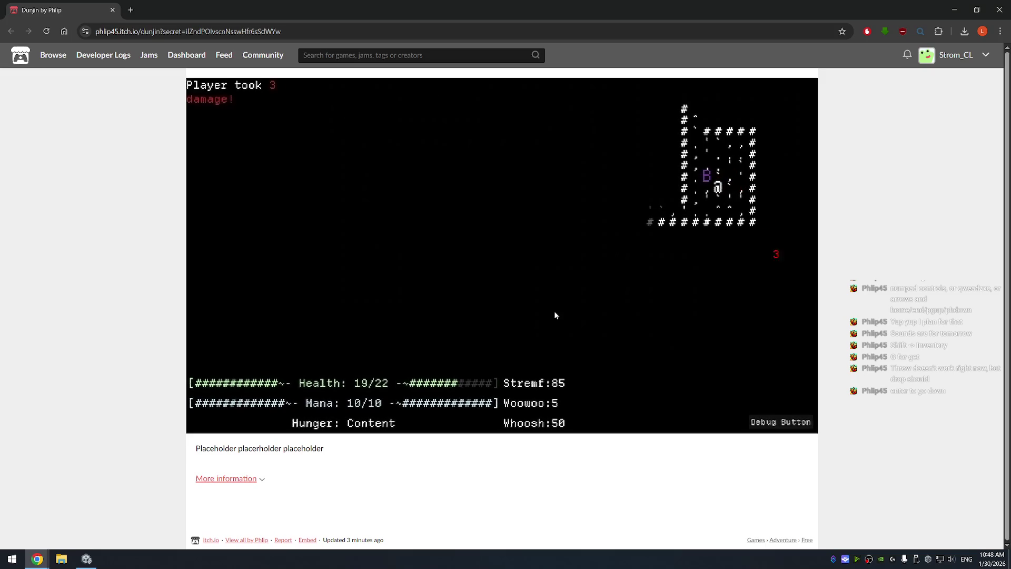
{"action": "key", "text": "q"}
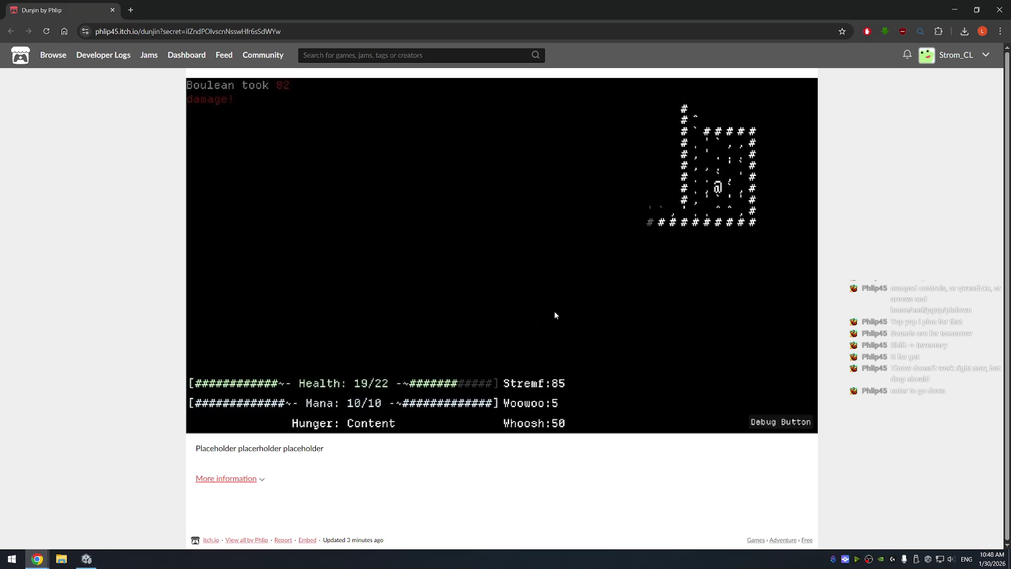
{"action": "key", "text": "a"}
{"action": "key", "text": "a"}
{"action": "key", "text": "x"}
{"action": "key", "text": "x"}
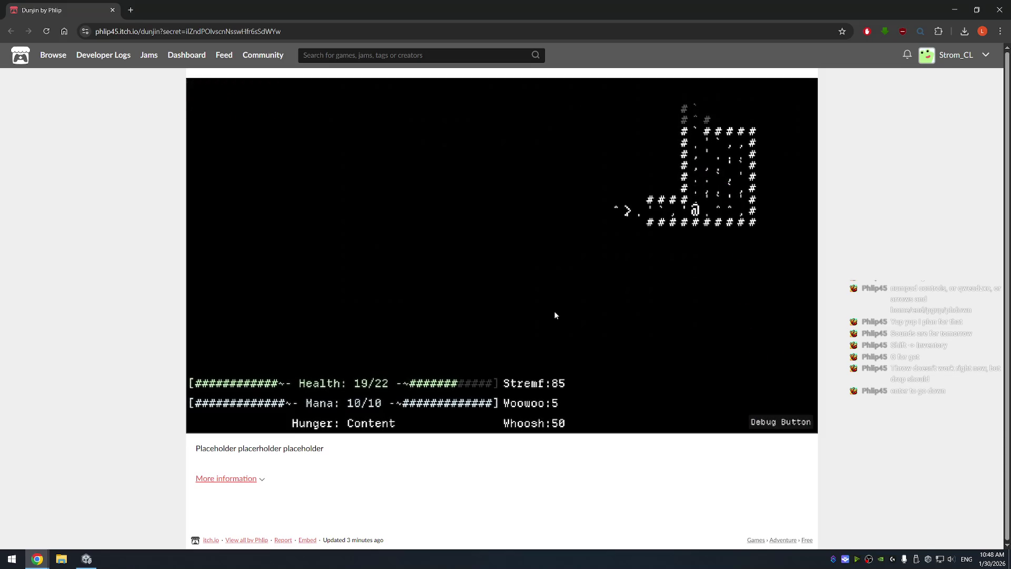
{"action": "key", "text": "a"}
{"action": "key", "text": "a"}
{"action": "key", "text": "a"}
{"action": "key", "text": "a"}
{"action": "key", "text": "a"}
{"action": "key", "text": "q"}
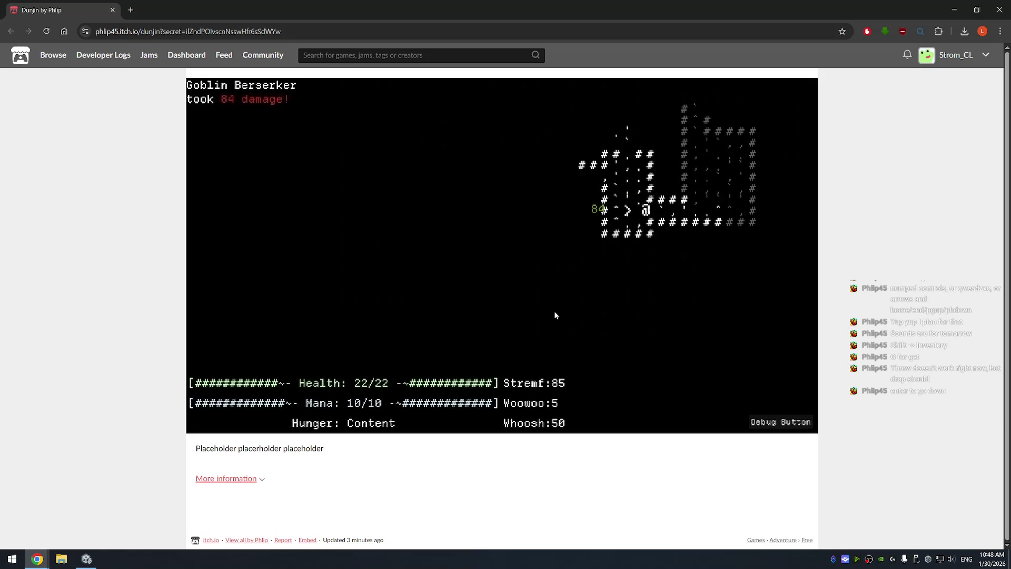
Explore up into the new corridor and kill the Goblin Berserker
{"action": "key", "text": "w"}
{"action": "key", "text": "a"}
{"action": "key", "text": "w"}
{"action": "key", "text": "w"}
{"action": "key", "text": "w"}
{"action": "key", "text": "a"}
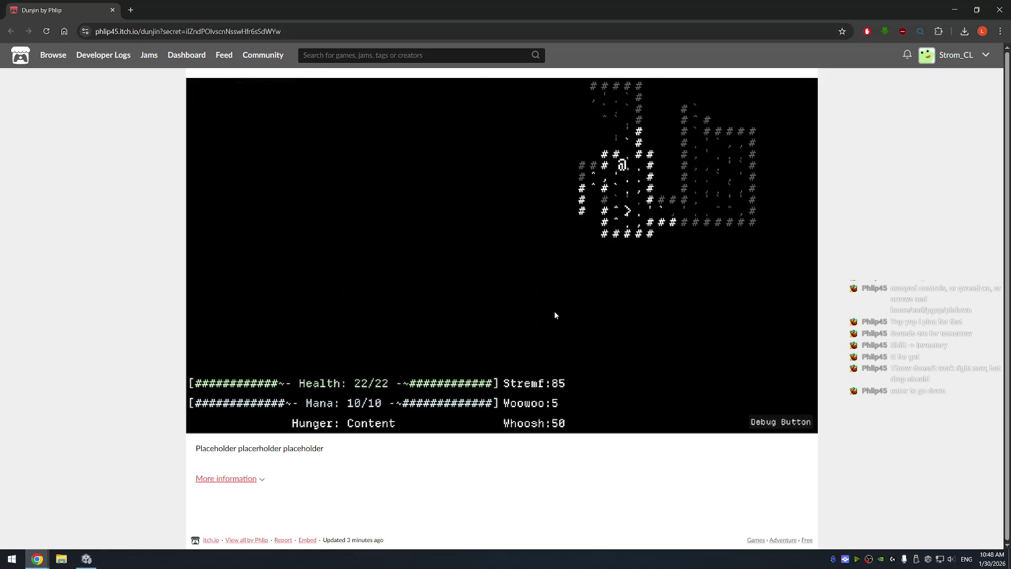
{"action": "key", "text": "d"}
{"action": "key", "text": "w"}
{"action": "key", "text": "w"}
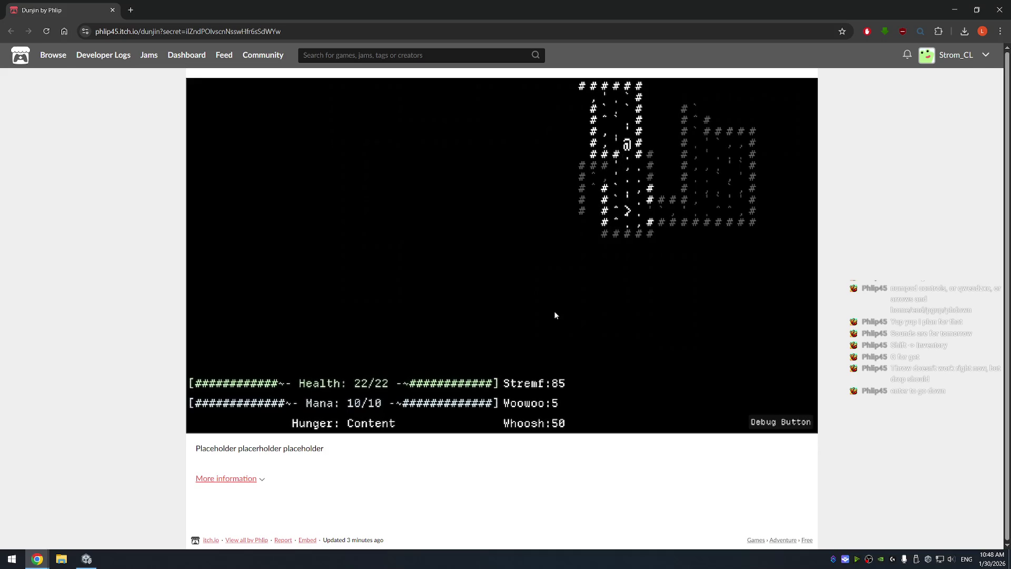
{"action": "key", "text": "a"}
{"action": "key", "text": "w"}
{"action": "key", "text": "w"}
{"action": "key", "text": "w"}
{"action": "key", "text": "a"}
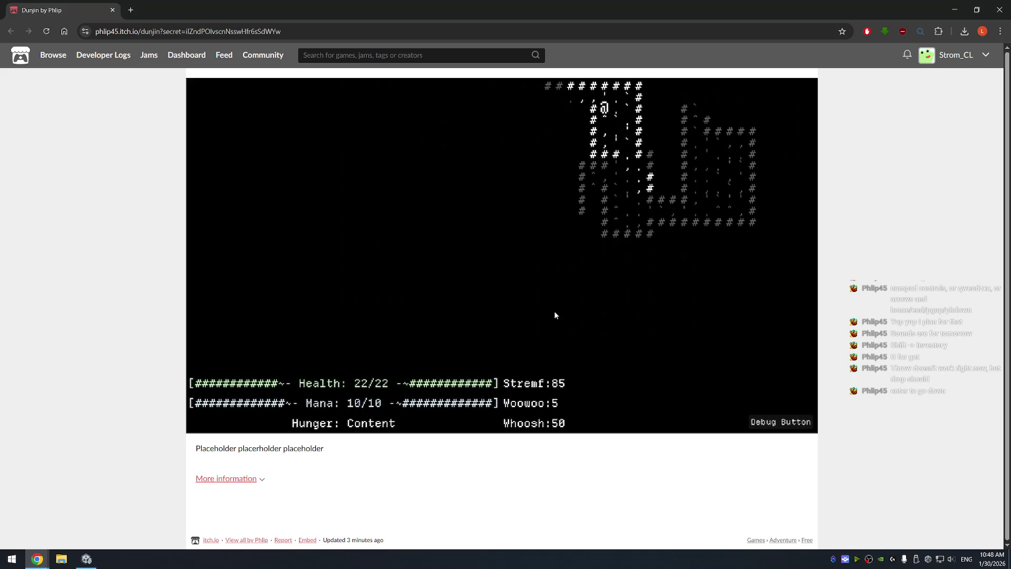
{"action": "key", "text": "w"}
{"action": "key", "text": "a"}
{"action": "key", "text": "a"}
{"action": "key", "text": "a"}
{"action": "key", "text": "a"}
{"action": "key", "text": "a"}
{"action": "key", "text": "a"}
{"action": "key", "text": "a"}
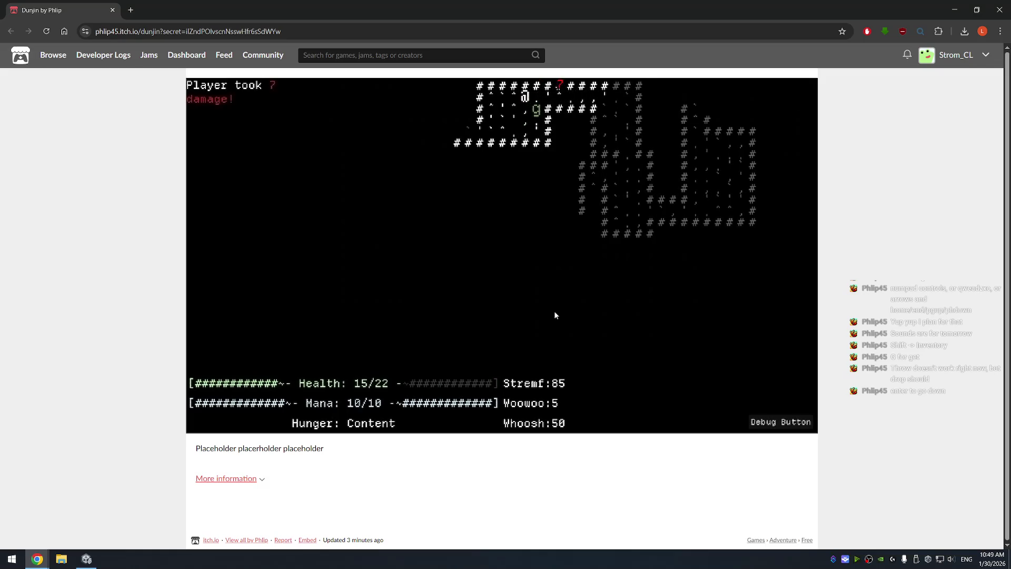
{"action": "key", "text": "c"}
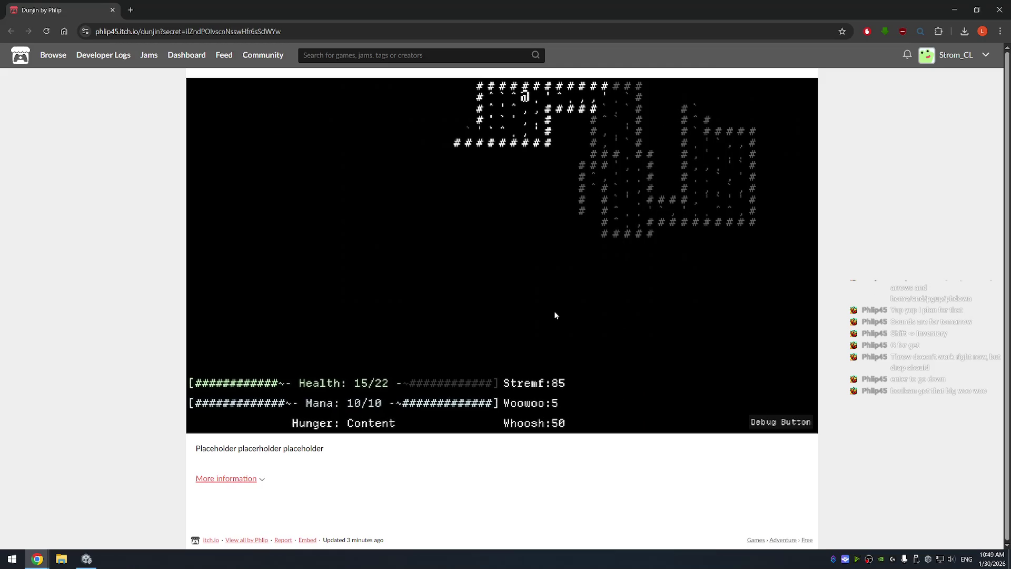
Pace back and forth in the lower-left corridor until health regenerates to 22/22
{"action": "key", "text": "End"}
{"action": "key", "text": "Left"}
{"action": "key", "text": "Left"}
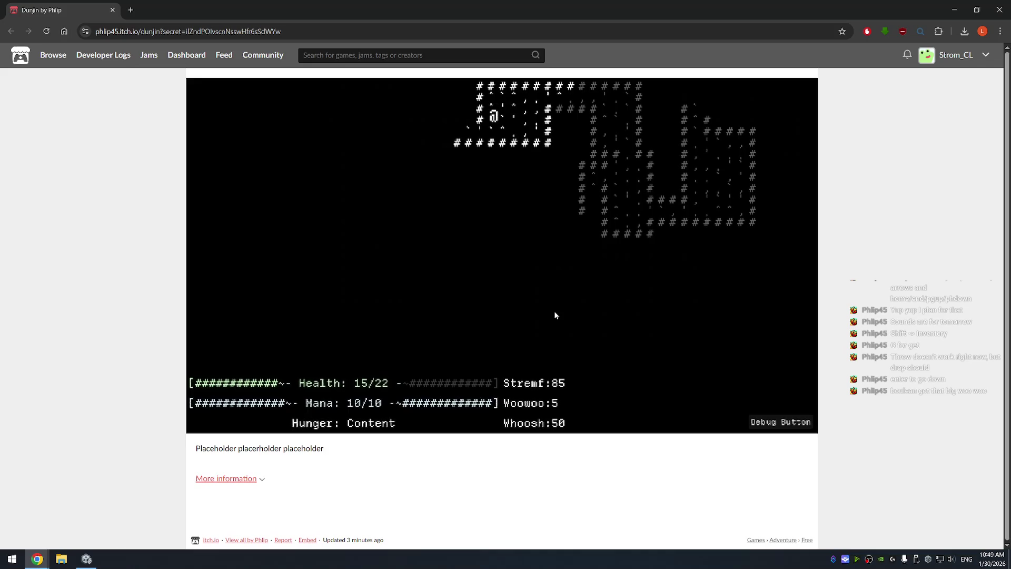
{"action": "key", "text": "End"}
{"action": "key", "text": "Down"}
{"action": "key", "text": "Left"}
{"action": "key", "text": "Right"}
{"action": "key", "text": "Page_Up"}
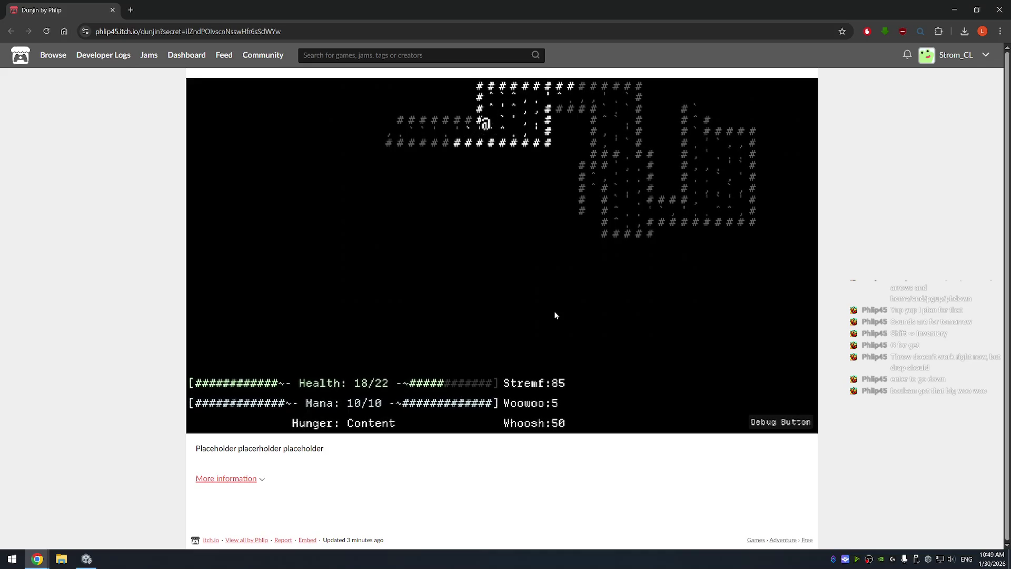
{"action": "key", "text": "End"}
{"action": "key", "text": "Page_Up"}
{"action": "key", "text": "End"}
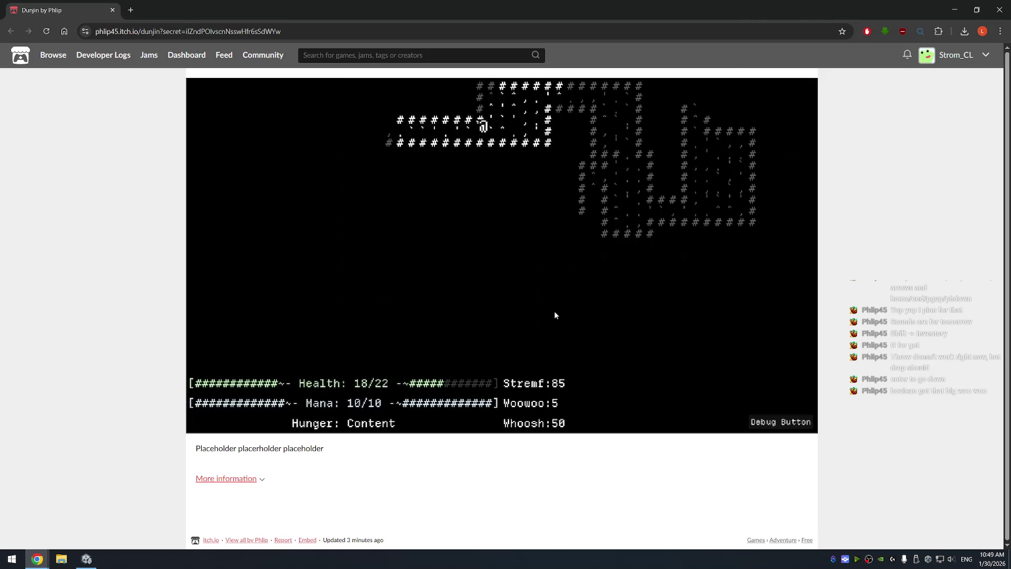
{"action": "key", "text": "Page_Up"}
{"action": "key", "text": "End"}
{"action": "key", "text": "Page_Up"}
{"action": "key", "text": "End"}
{"action": "key", "text": "Page_Up"}
{"action": "key", "text": "End"}
{"action": "key", "text": "Page_Up"}
{"action": "key", "text": "End"}
{"action": "key", "text": "Page_Up"}
{"action": "key", "text": "End"}
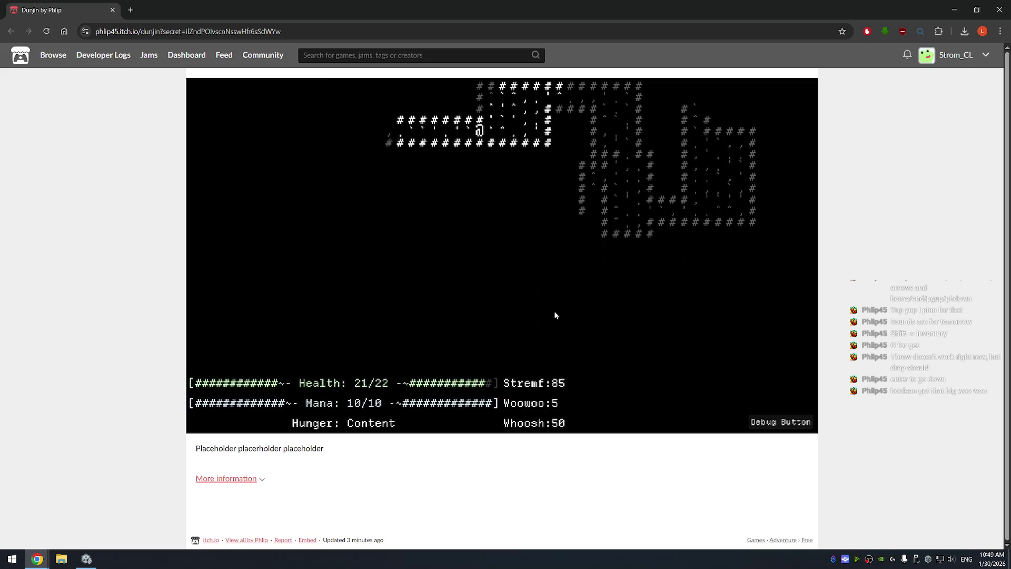
Head west into a new room, attack a Goblin Berserker, go down the corridor, then view the inventory
{"action": "key", "text": "Page_Up"}
{"action": "key", "text": "End"}
{"action": "key", "text": "Left"}
{"action": "key", "text": "Left"}
{"action": "key", "text": "Left"}
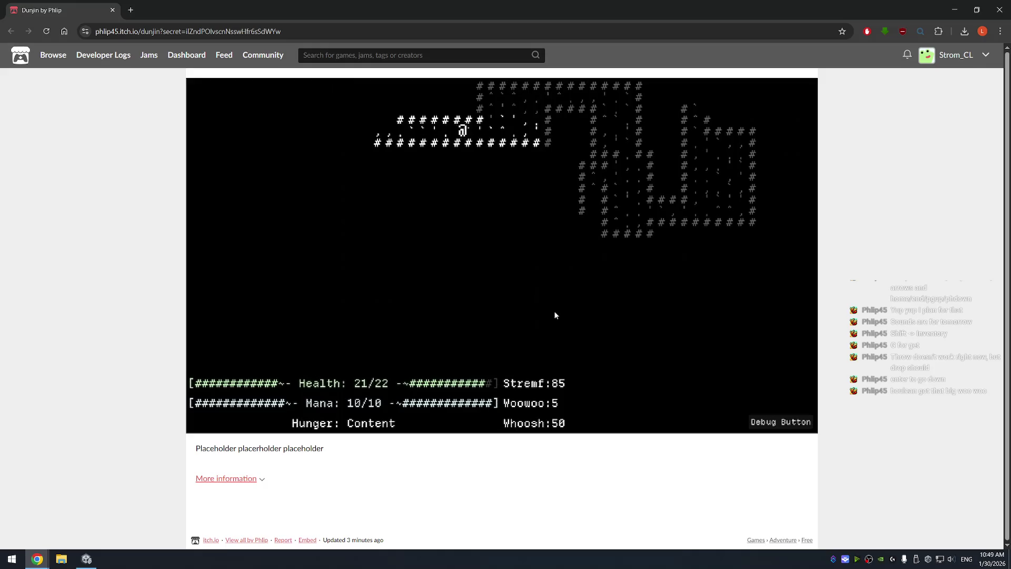
{"action": "key", "text": "Left"}
{"action": "key", "text": "Left"}
{"action": "key", "text": "Right"}
{"action": "key", "text": "Left"}
{"action": "key", "text": "Right"}
{"action": "key", "text": "Right"}
{"action": "key", "text": "Left"}
{"action": "key", "text": "Left"}
{"action": "key", "text": "Left"}
{"action": "key", "text": "Up"}
{"action": "key", "text": "Up"}
{"action": "key", "text": "Left"}
{"action": "key", "text": "Left"}
{"action": "key", "text": "Down"}
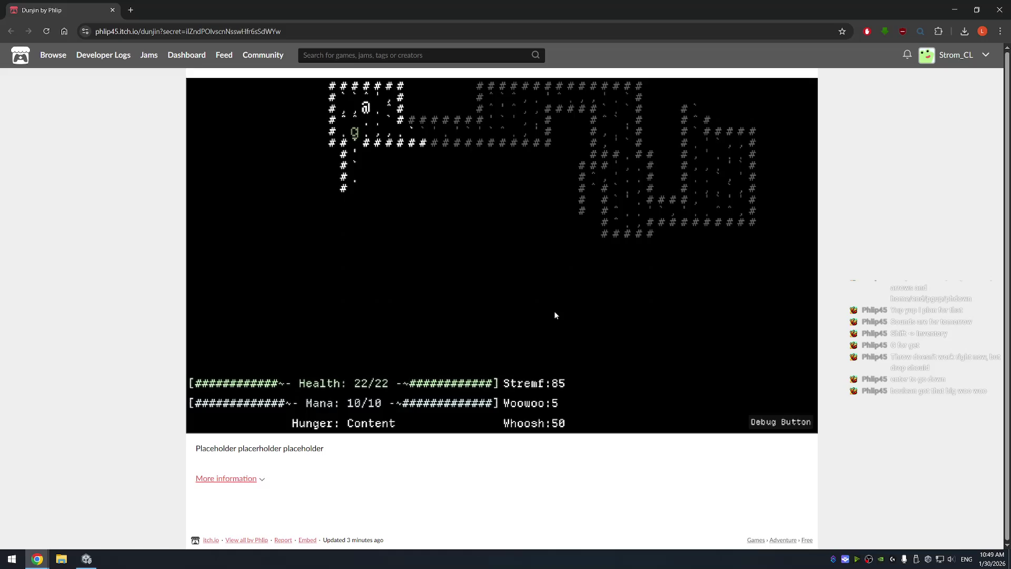
{"action": "key", "text": "End"}
{"action": "key", "text": "Down"}
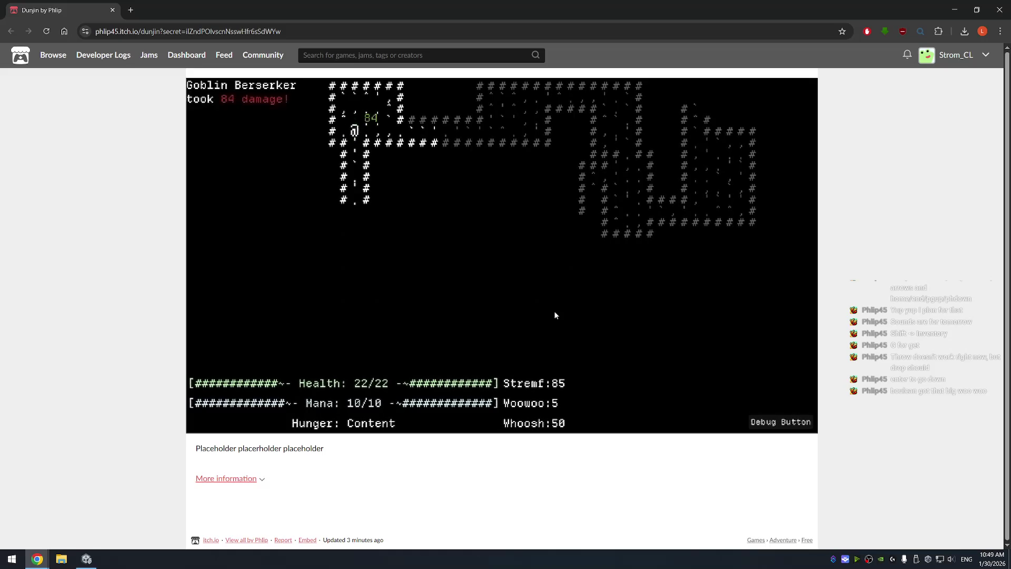
{"action": "key", "text": "Down"}
{"action": "key", "text": "Down"}
{"action": "key", "text": "Down"}
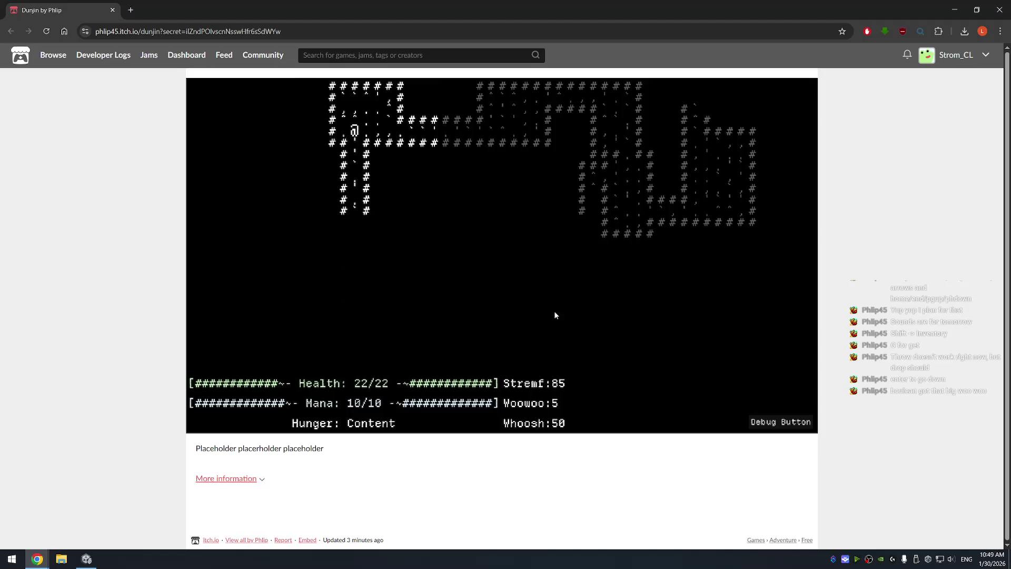
{"action": "key", "text": "Down"}
{"action": "key", "text": "Down"}
{"action": "key", "text": "Down"}
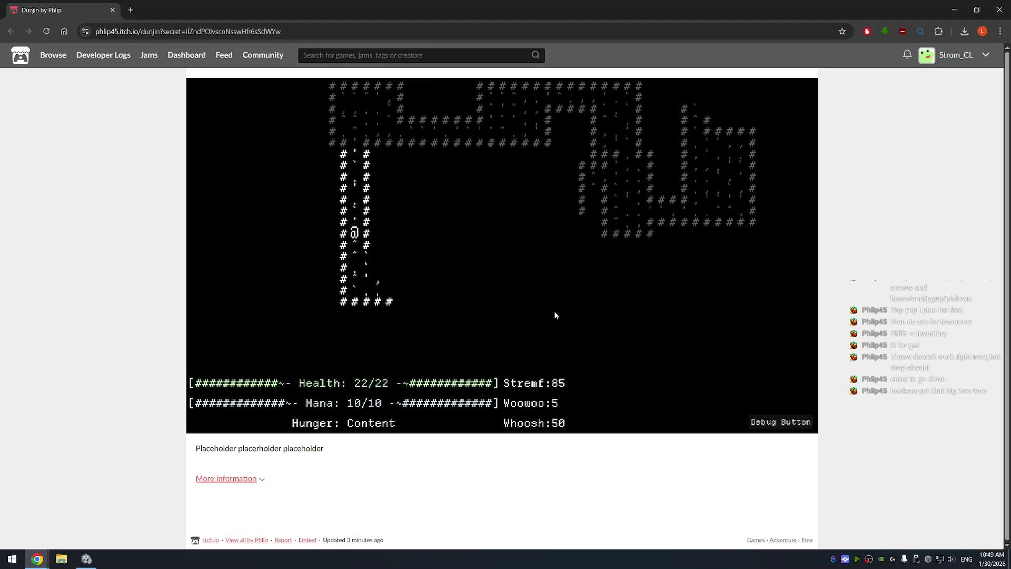
{"action": "key", "text": "shift"}
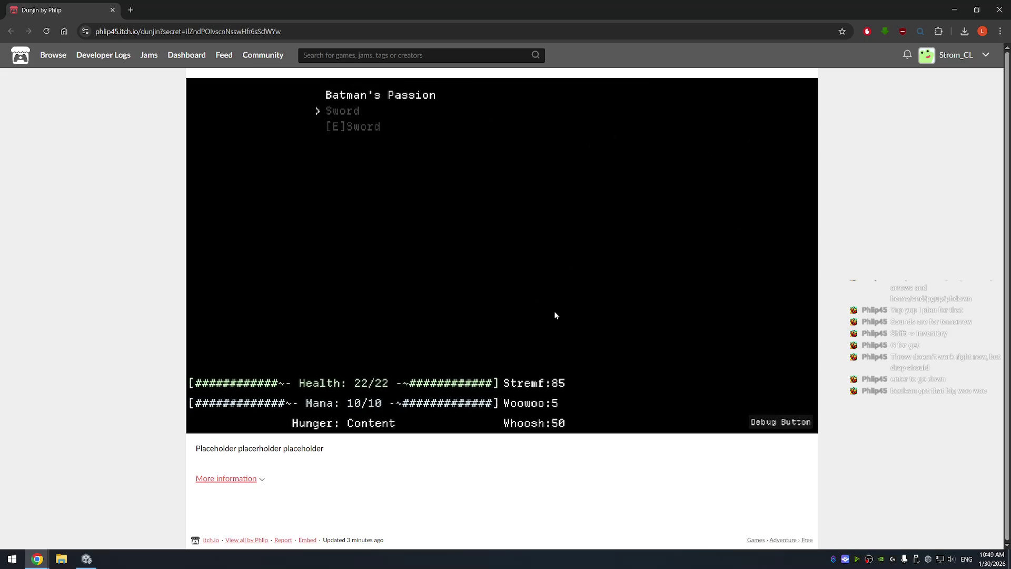
Choose Equip on the spare Sword in the inventory, then return to the dungeon map
{"action": "key", "text": "Up"}
{"action": "key", "text": "Return"}
{"action": "key", "text": "Return"}
{"action": "key", "text": "Escape"}
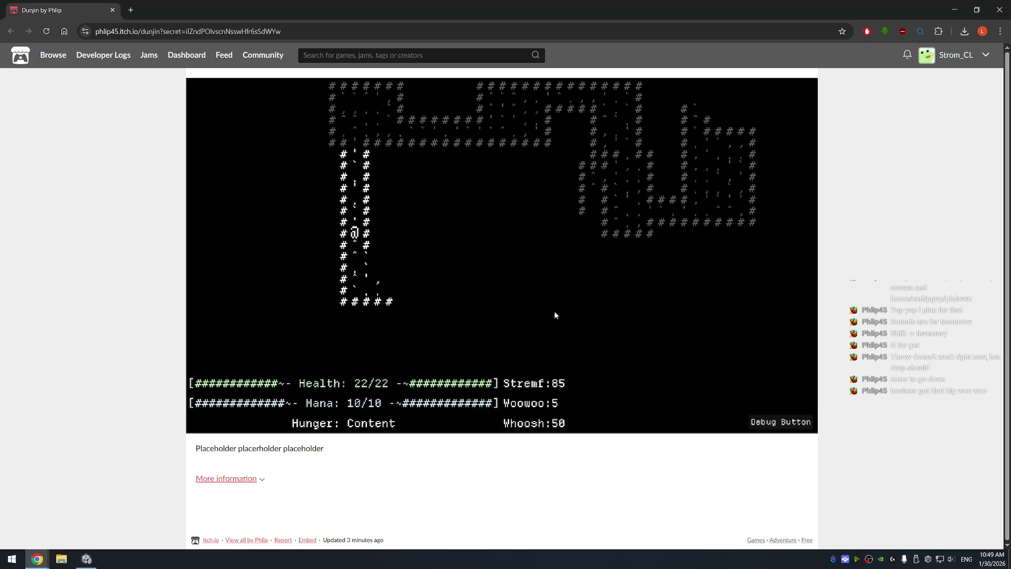
Walk down into the lower room, look around it and head back up the corridor
{"action": "key", "text": "Down"}
{"action": "key", "text": "Down"}
{"action": "key", "text": "Down"}
{"action": "key", "text": "Right"}
{"action": "key", "text": "Right"}
{"action": "key", "text": "Right"}
{"action": "key", "text": "Down"}
{"action": "key", "text": "Down"}
{"action": "key", "text": "Left"}
{"action": "key", "text": "Left"}
{"action": "key", "text": "Left"}
{"action": "key", "text": "Left"}
{"action": "key", "text": "Left"}
{"action": "key", "text": "Up"}
{"action": "key", "text": "Up"}
{"action": "key", "text": "Up"}
{"action": "key", "text": "Up"}
{"action": "key", "text": "Up"}
{"action": "key", "text": "Up"}
{"action": "key", "text": "Up"}
{"action": "key", "text": "Up"}
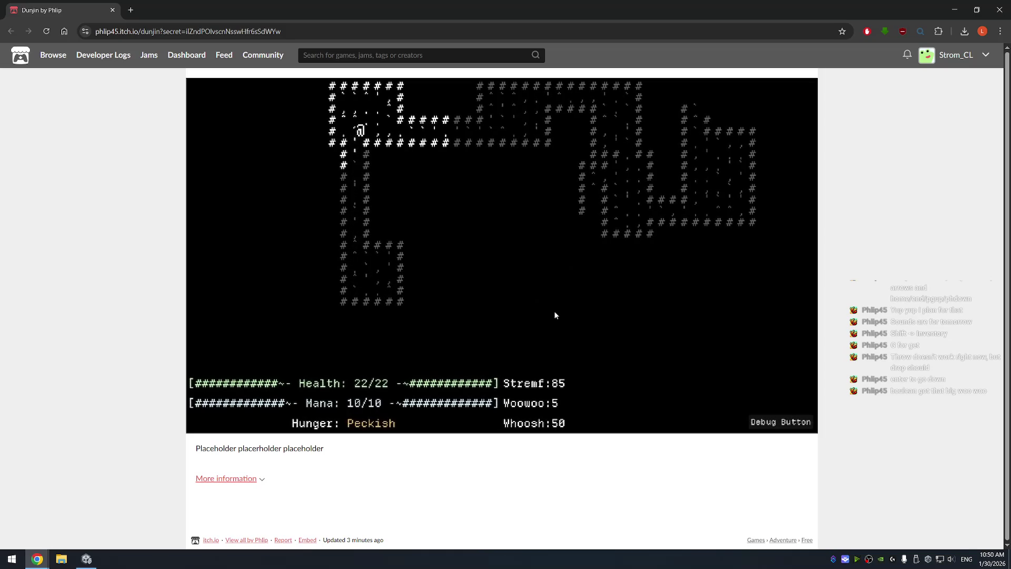
Follow the top corridor into the right room and descend the stairs beside it
{"action": "key", "text": "Right"}
{"action": "key", "text": "Right"}
{"action": "key", "text": "Right"}
{"action": "key", "text": "Up"}
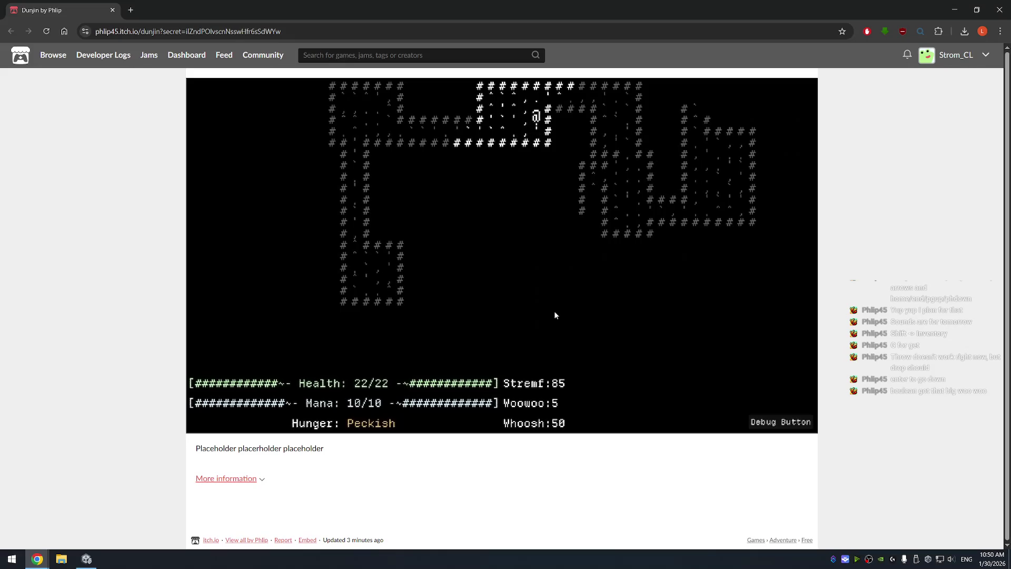
{"action": "key", "text": "Up"}
{"action": "key", "text": "Up"}
{"action": "key", "text": "Right"}
{"action": "key", "text": "Right"}
{"action": "key", "text": "Right"}
{"action": "key", "text": "Right"}
{"action": "key", "text": "Down"}
{"action": "key", "text": "Down"}
{"action": "key", "text": "Down"}
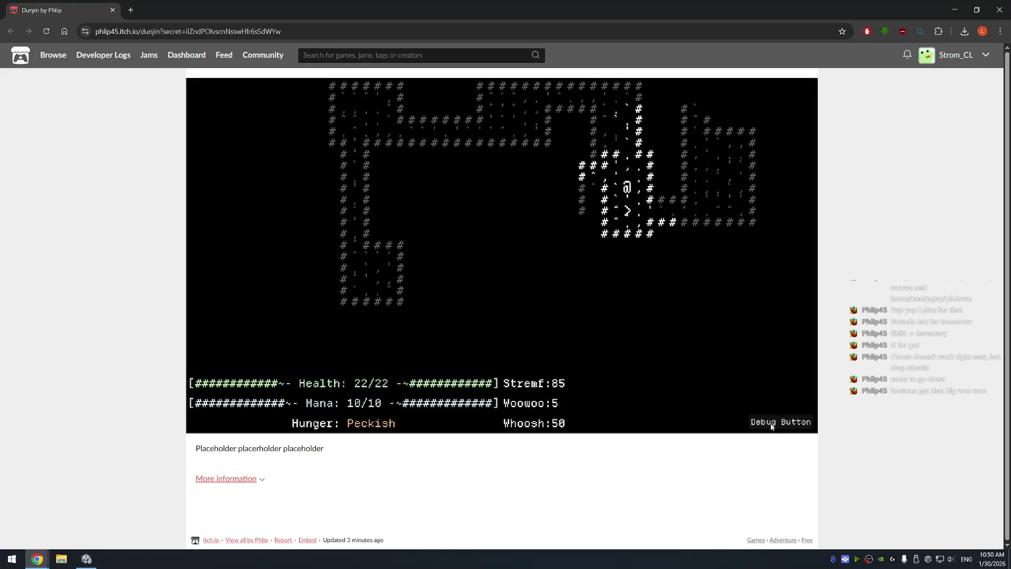
{"action": "key", "text": "Down"}
{"action": "key", "text": "Down"}
{"action": "key", "text": "Right"}
{"action": "key", "text": "Down"}
{"action": "key", "text": "Left"}
{"action": "key", "text": "Left"}
{"action": "key", "text": "Up"}
{"action": "key", "text": "Return"}
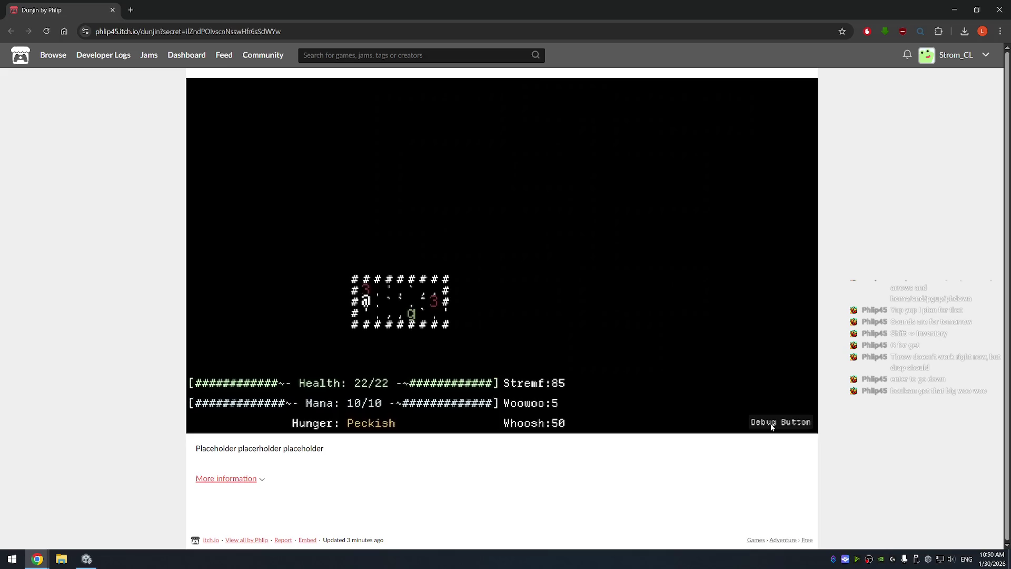
Pick up the Fist and glance at it in the inventory
{"action": "key", "text": "Up"}
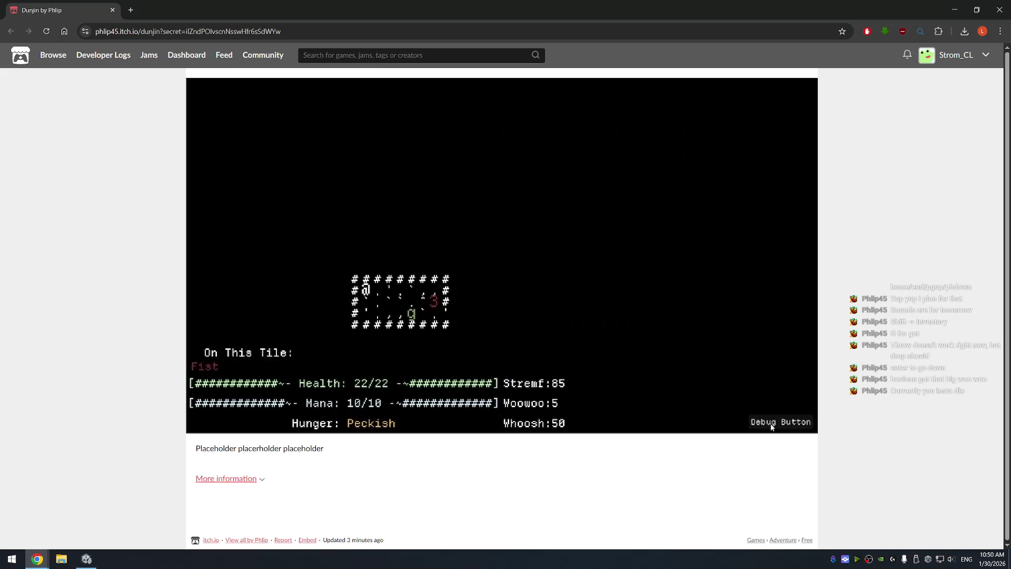
{"action": "key", "text": "g"}
{"action": "key", "text": "Right"}
{"action": "key", "text": "shift"}
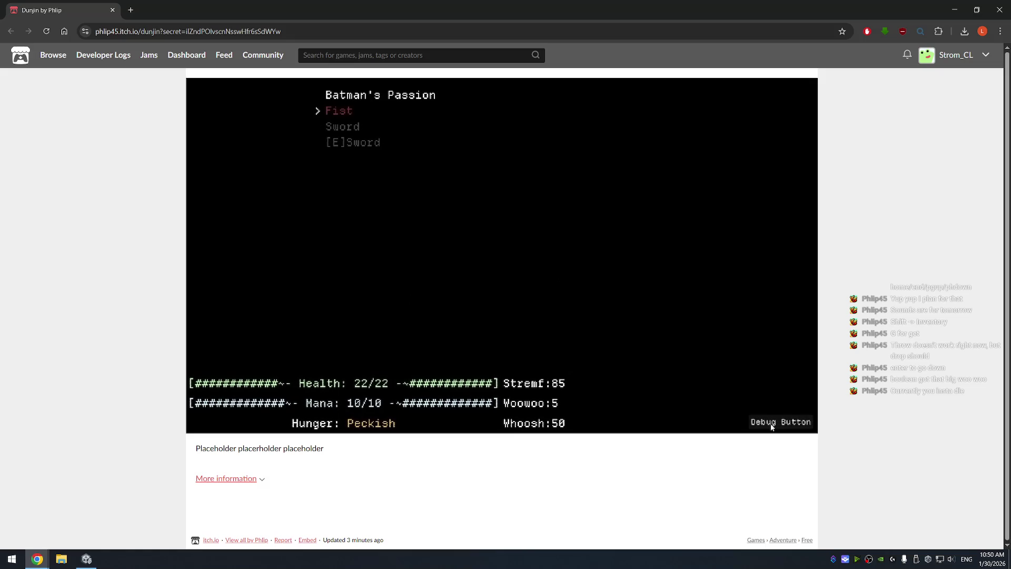
{"action": "key", "text": "shift"}
Attack the adjacent goblin, move up the corridor and strike the Goblin Berserker
{"action": "key", "text": "Right"}
{"action": "key", "text": "Page_Down"}
{"action": "key", "text": "Page_Down"}
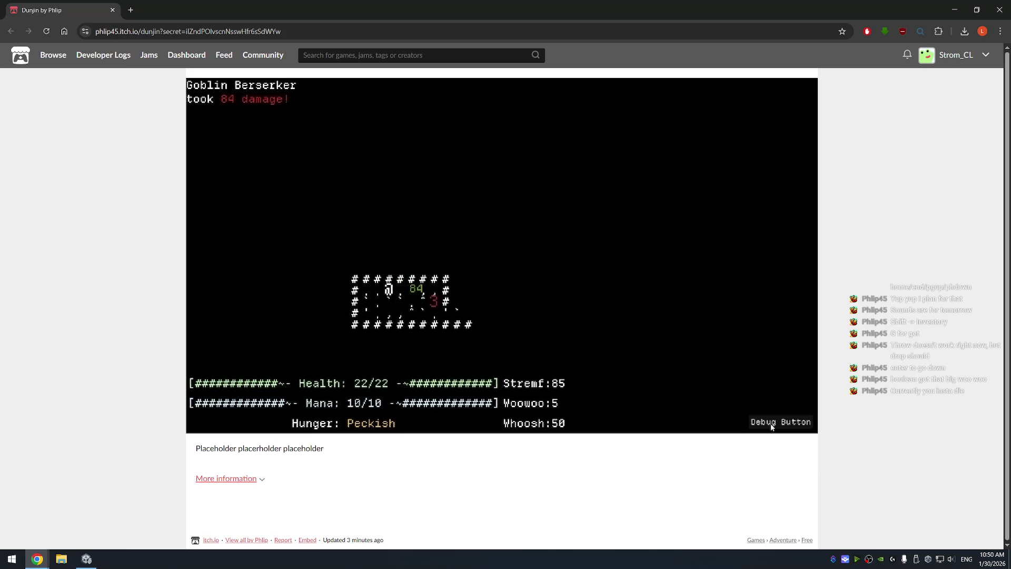
{"action": "key", "text": "Right"}
{"action": "key", "text": "Right"}
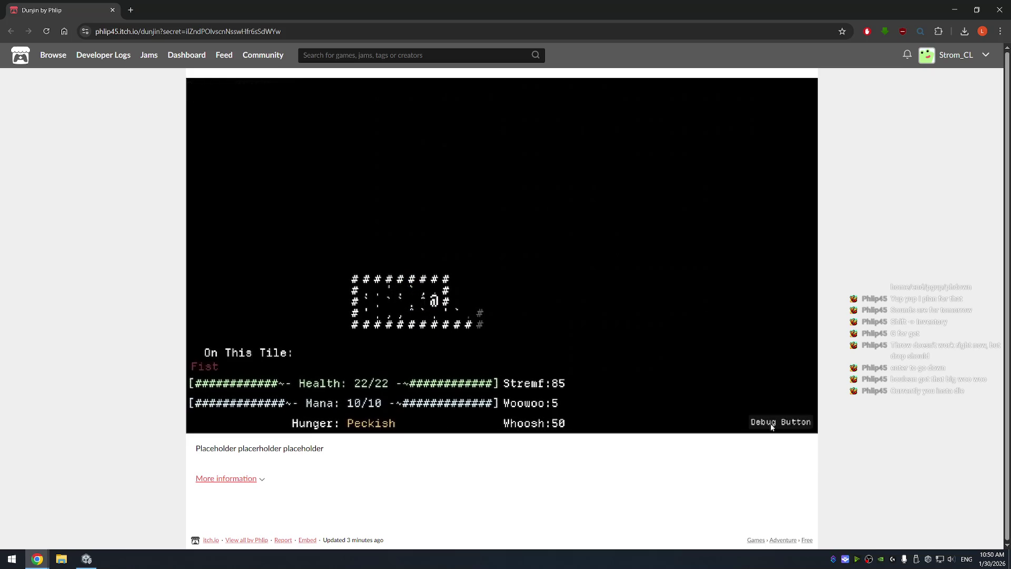
{"action": "key", "text": "Right"}
{"action": "key", "text": "Right"}
{"action": "key", "text": "Right"}
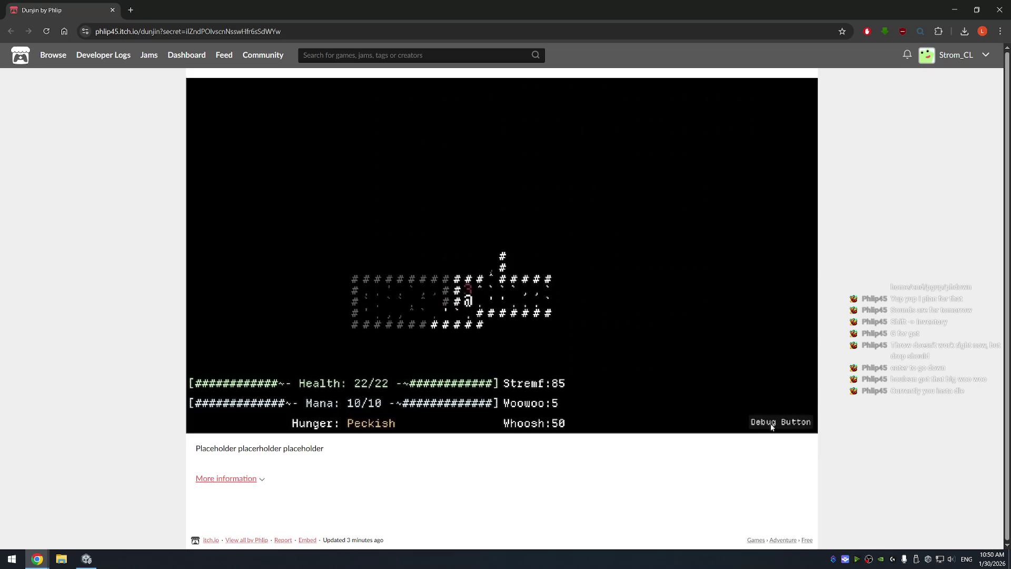
{"action": "key", "text": "Page_Up"}
{"action": "key", "text": "Page_Up"}
{"action": "key", "text": "Up"}
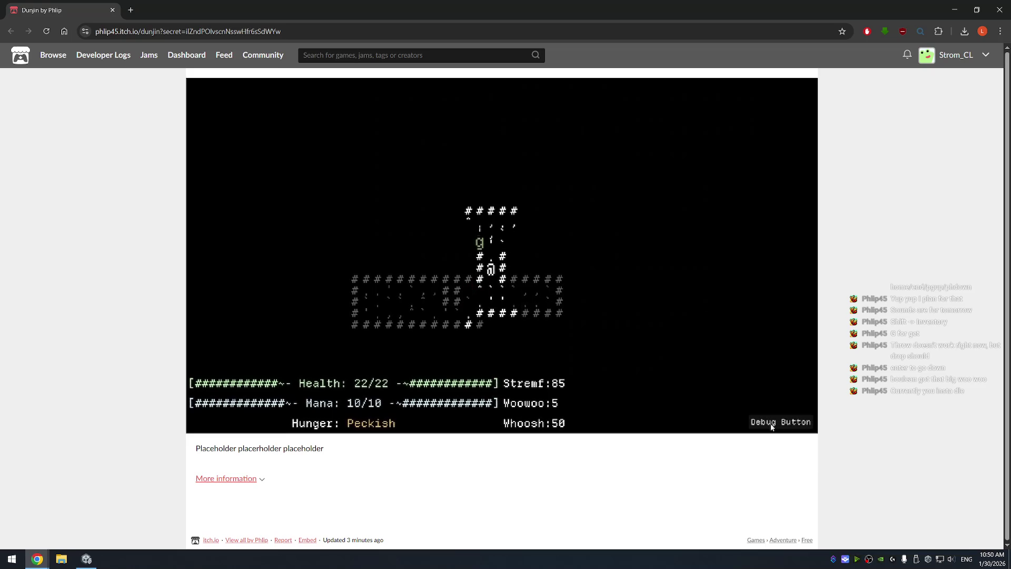
{"action": "key", "text": "Up"}
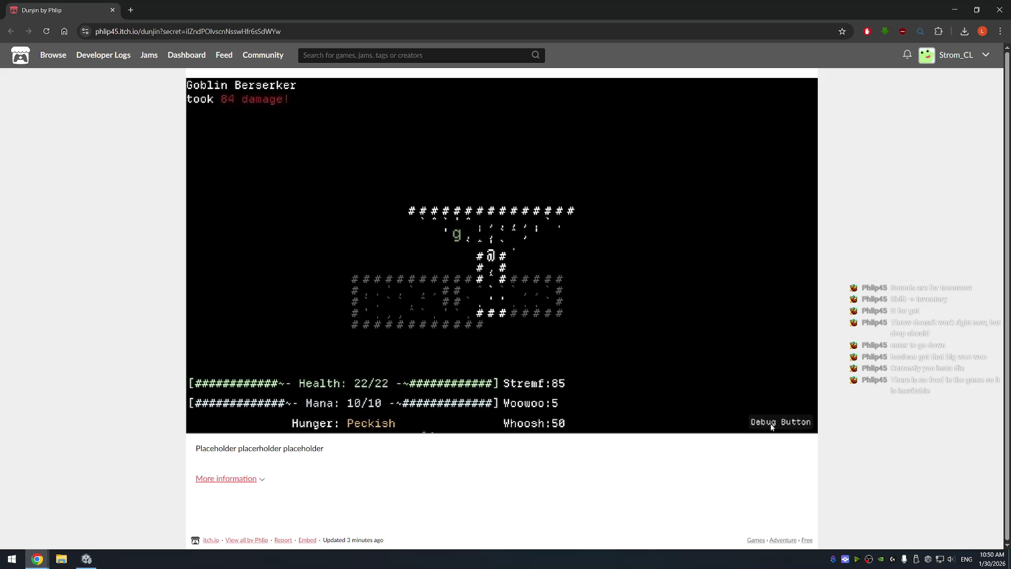
Cross left through the upper room to reveal its western edge
{"action": "key", "text": "Home"}
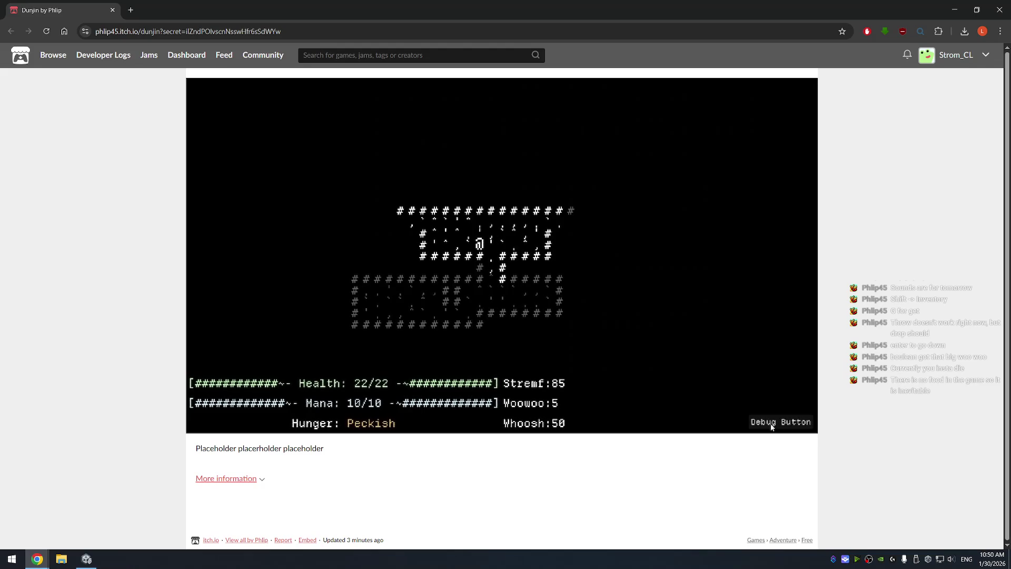
{"action": "key", "text": "Home"}
{"action": "key", "text": "End"}
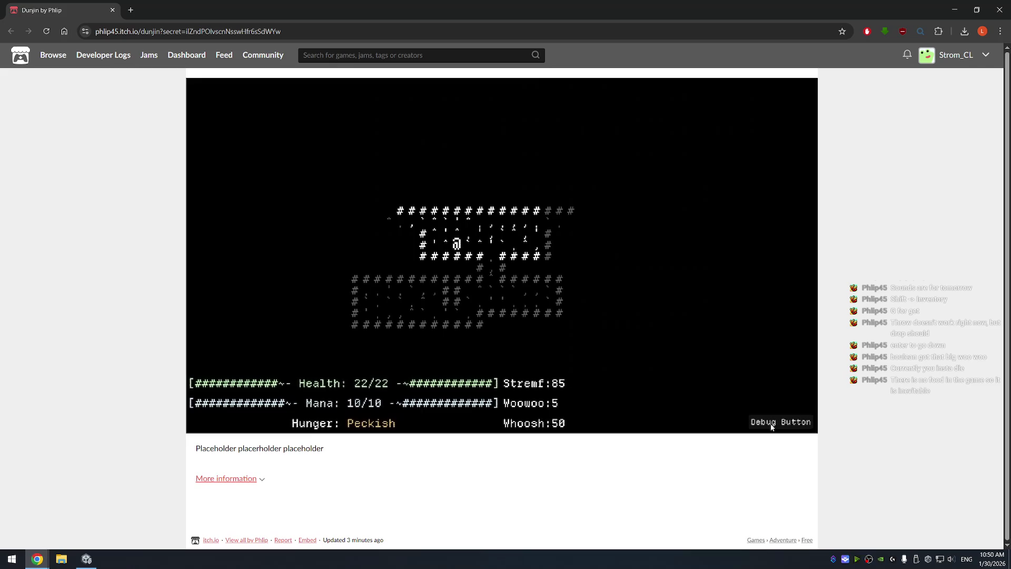
{"action": "key", "text": "Home"}
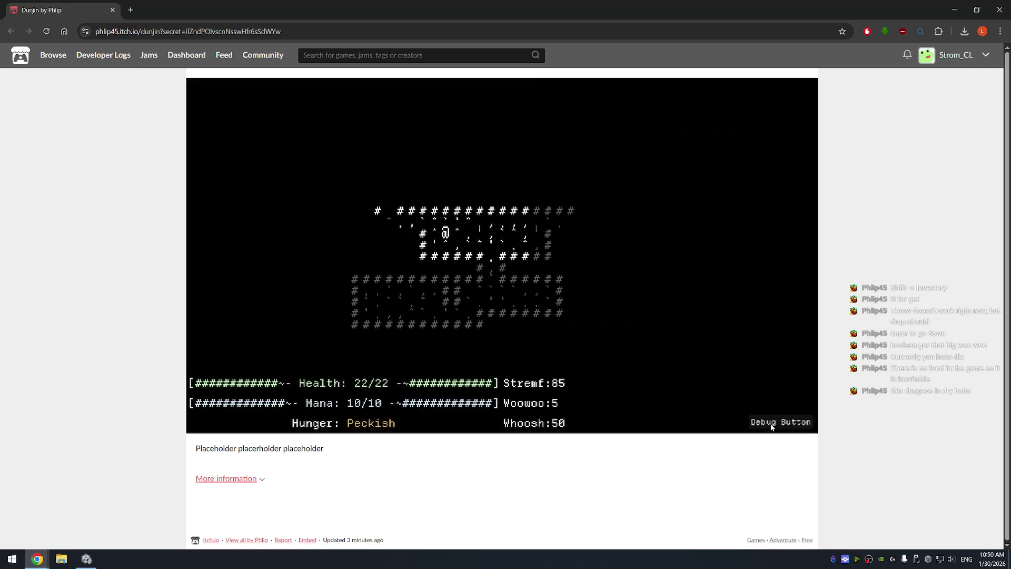
Walk the hero up the corridor into the top room and kill the Archer
{"action": "key", "text": "Home"}
{"action": "key", "text": "Left"}
{"action": "key", "text": "Left"}
{"action": "key", "text": "Left"}
{"action": "key", "text": "Left"}
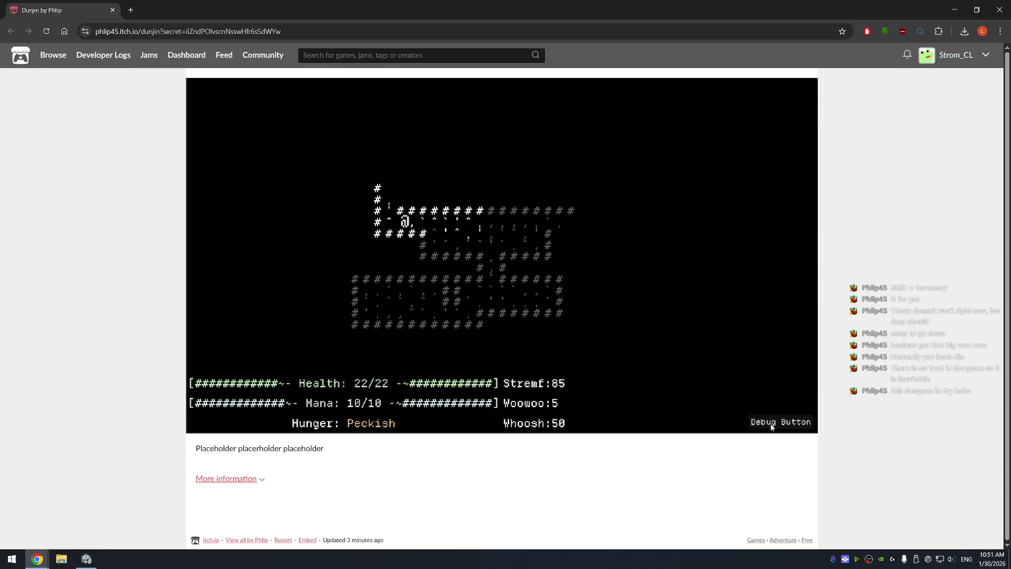
{"action": "key", "text": "Up"}
{"action": "key", "text": "Up"}
{"action": "key", "text": "Up"}
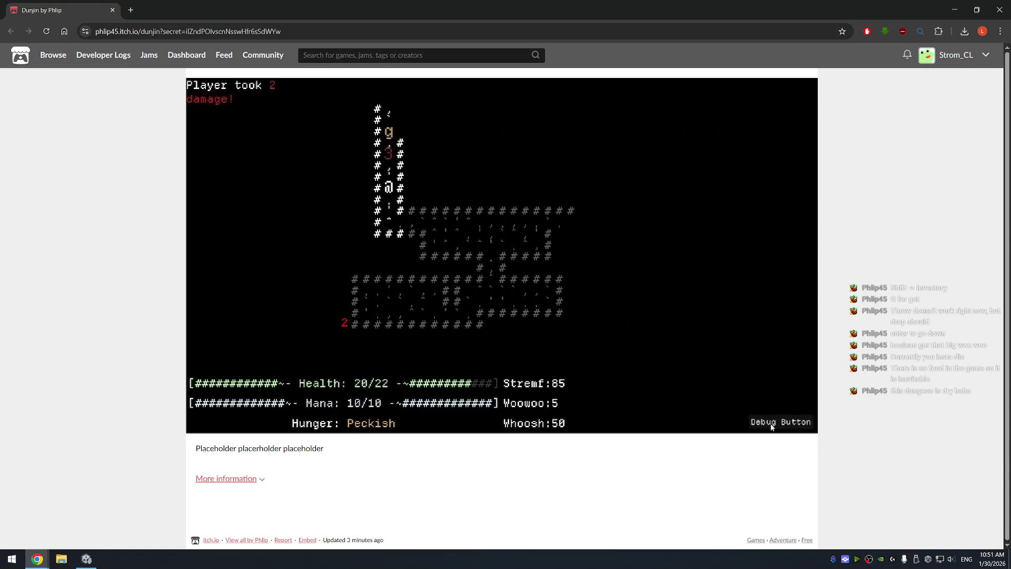
{"action": "key", "text": "Up"}
{"action": "key", "text": "Up"}
{"action": "key", "text": "Up"}
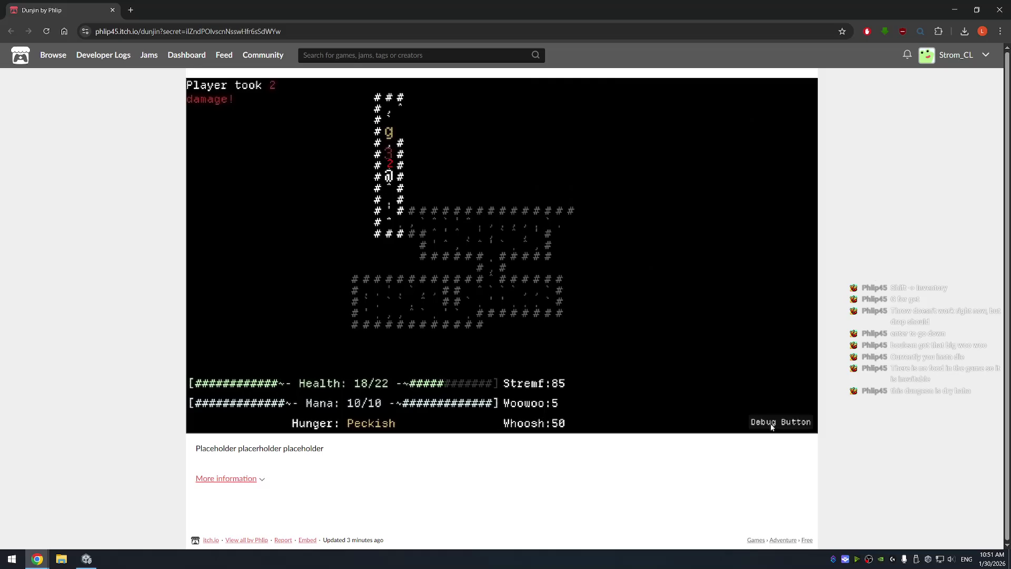
{"action": "key", "text": "Up"}
{"action": "key", "text": "Up"}
{"action": "key", "text": "Right"}
{"action": "key", "text": "Right"}
{"action": "key", "text": "Right"}
{"action": "key", "text": "Right"}
{"action": "key", "text": "Right"}
{"action": "key", "text": "Right"}
{"action": "key", "text": "Up"}
{"action": "key", "text": "Up"}
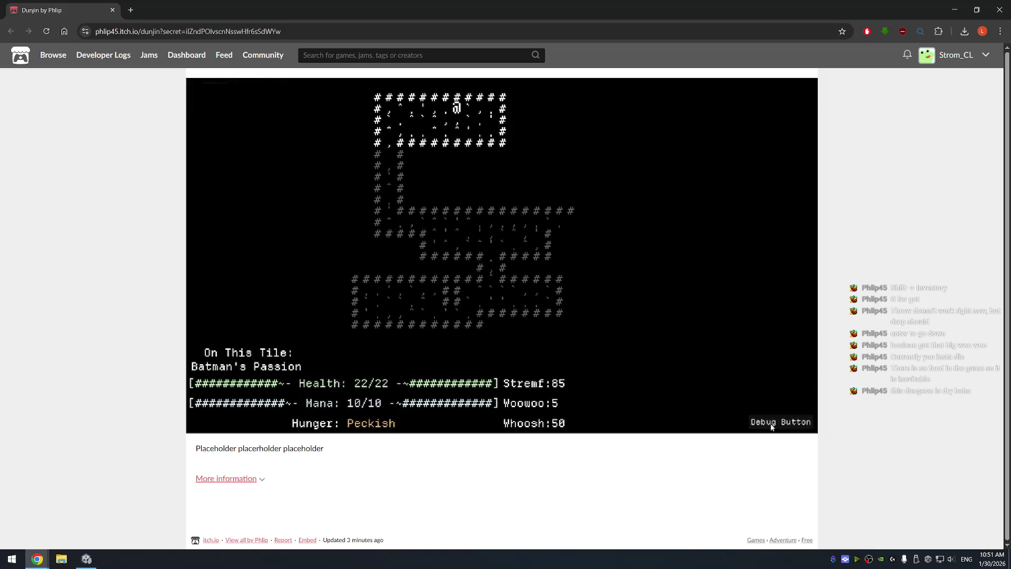
Cross the top room, go through the right room and fight the Goblin Berserker
{"action": "key", "text": "Left"}
{"action": "key", "text": "Left"}
{"action": "key", "text": "Left"}
{"action": "key", "text": "Down"}
{"action": "key", "text": "Left"}
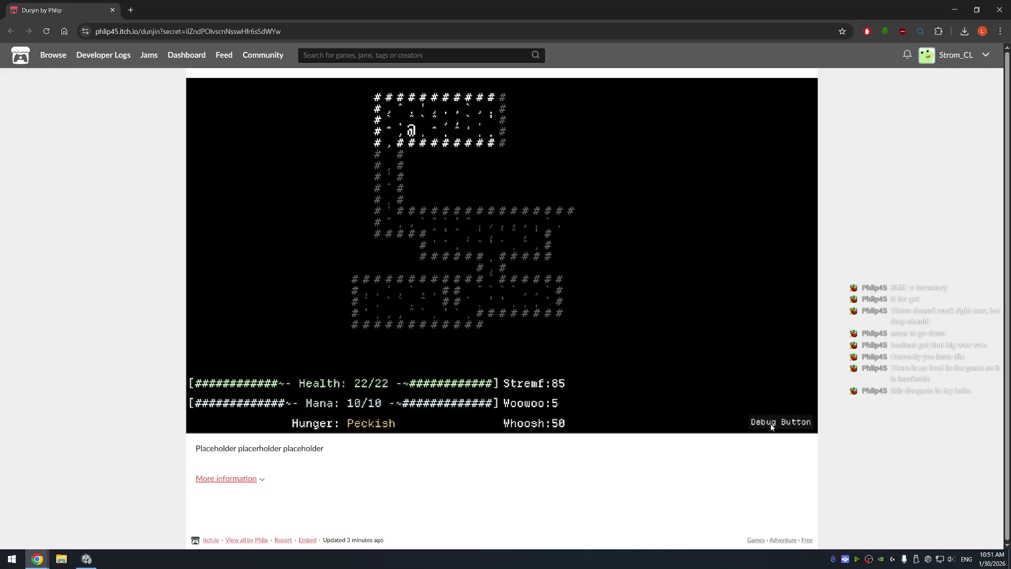
{"action": "key", "text": "Left"}
{"action": "key", "text": "Down"}
{"action": "key", "text": "Left"}
{"action": "key", "text": "Down"}
{"action": "key", "text": "Down"}
{"action": "key", "text": "Down"}
{"action": "key", "text": "Down"}
{"action": "key", "text": "Down"}
{"action": "key", "text": "Down"}
{"action": "key", "text": "Down"}
{"action": "key", "text": "Down"}
{"action": "key", "text": "Right"}
{"action": "key", "text": "Right"}
{"action": "key", "text": "Right"}
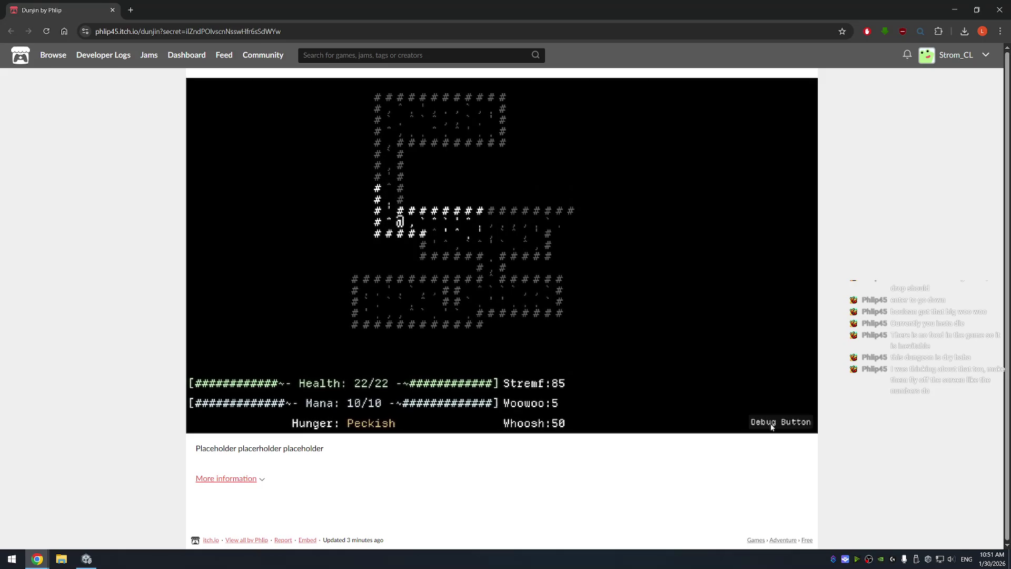
{"action": "key", "text": "Right"}
{"action": "key", "text": "Right"}
{"action": "key", "text": "Right"}
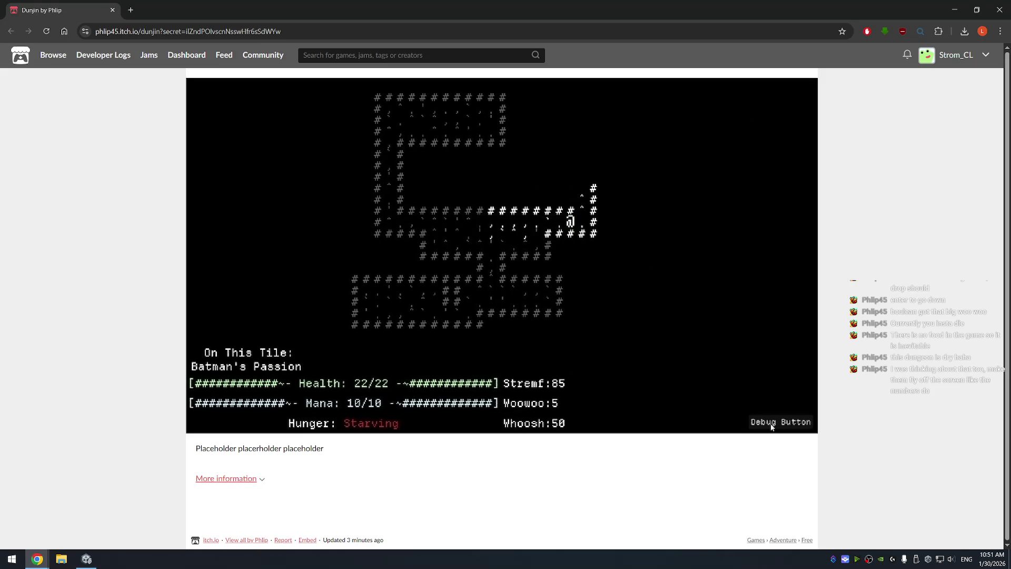
{"action": "key", "text": "Right"}
{"action": "key", "text": "Up"}
{"action": "key", "text": "Up"}
{"action": "key", "text": "Up"}
{"action": "key", "text": "Up"}
{"action": "key", "text": "Up"}
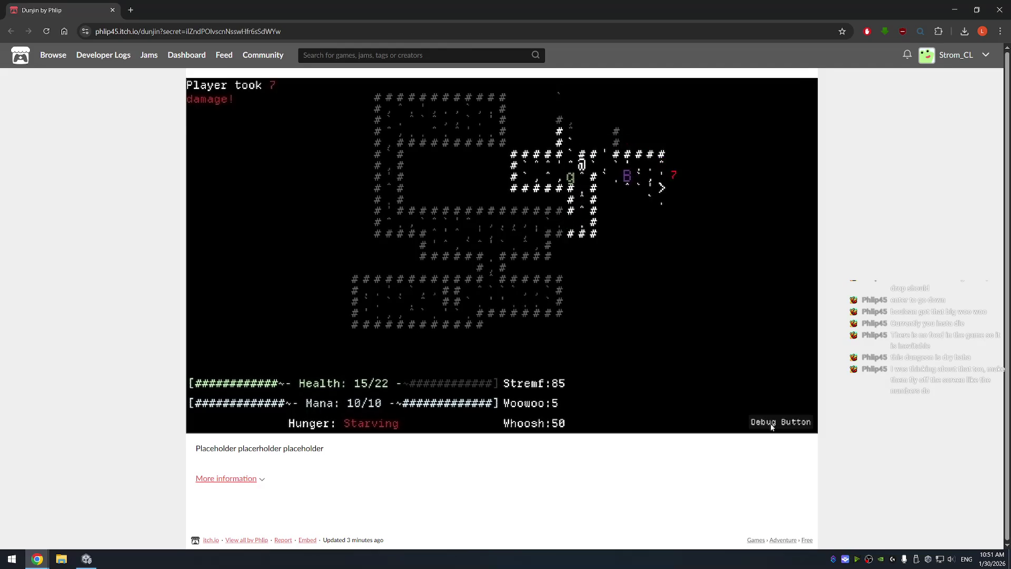
{"action": "key", "text": "Up"}
Move through the new room and corridor to attack and slay the Boulean
{"action": "key", "text": "Up"}
{"action": "key", "text": "Up"}
{"action": "key", "text": "Up"}
{"action": "key", "text": "Up"}
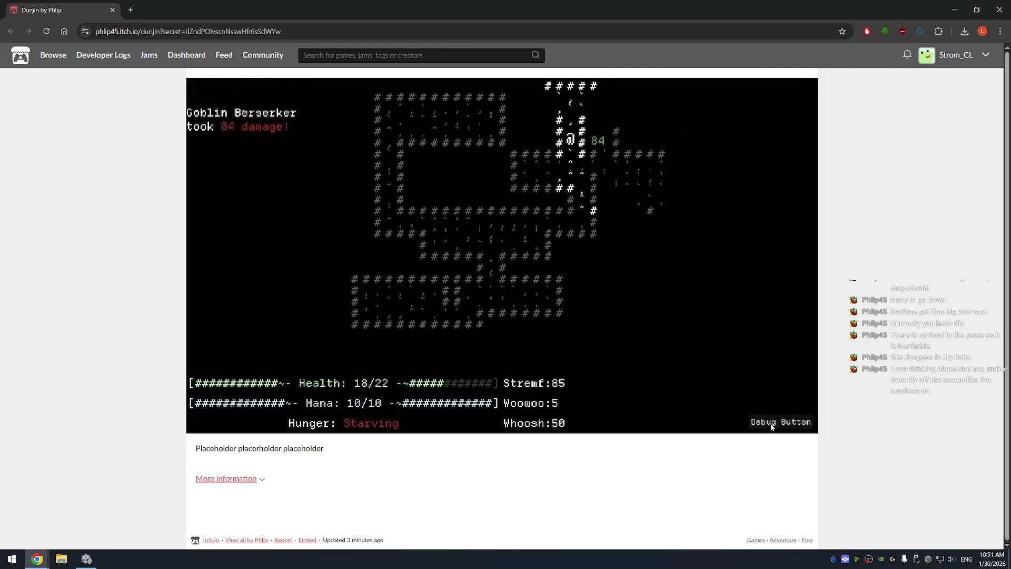
{"action": "key", "text": "Up"}
{"action": "key", "text": "Left"}
{"action": "key", "text": "Up"}
{"action": "key", "text": "Right"}
{"action": "key", "text": "Right"}
{"action": "key", "text": "Right"}
{"action": "key", "text": "Right"}
{"action": "key", "text": "Down"}
{"action": "key", "text": "Down"}
{"action": "key", "text": "Down"}
{"action": "key", "text": "Down"}
{"action": "key", "text": "Down"}
{"action": "key", "text": "Down"}
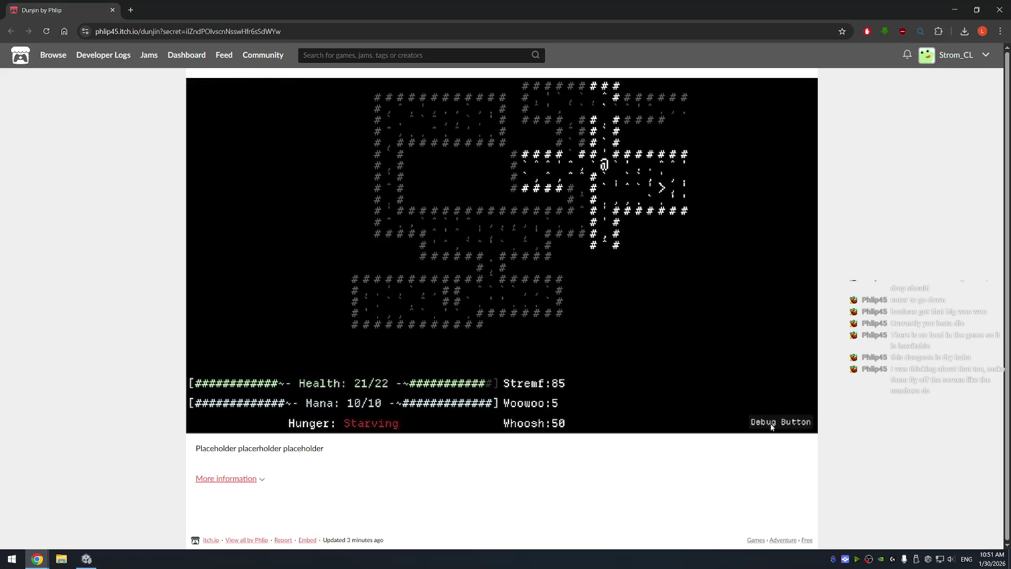
{"action": "key", "text": "Left"}
{"action": "key", "text": "Left"}
{"action": "key", "text": "Left"}
{"action": "key", "text": "Up"}
{"action": "key", "text": "Up"}
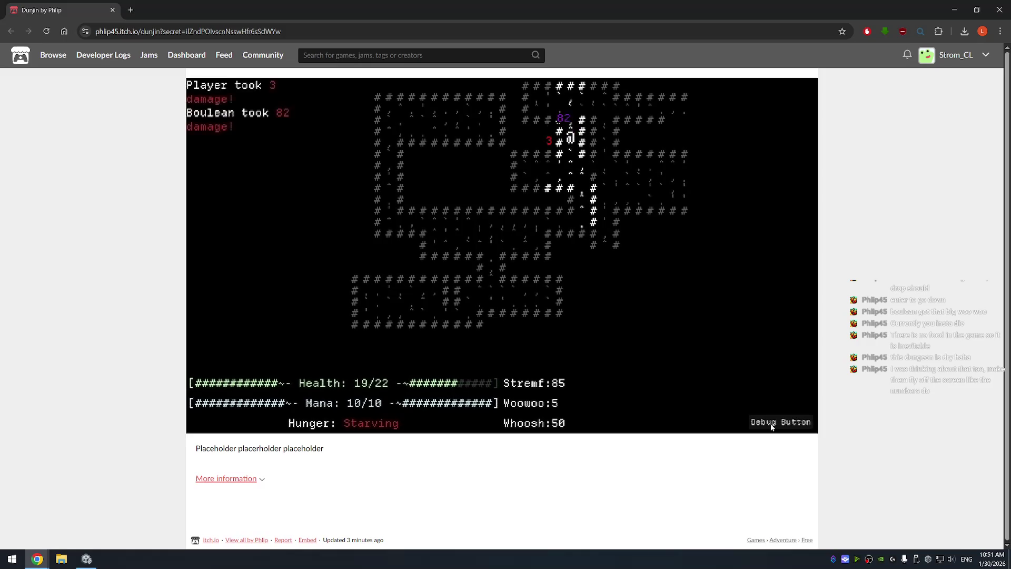
Walk right into the lit room and take the > stairs down to a new level
{"action": "key", "text": "Down"}
{"action": "key", "text": "Right"}
{"action": "key", "text": "Right"}
{"action": "key", "text": "Right"}
{"action": "key", "text": "Right"}
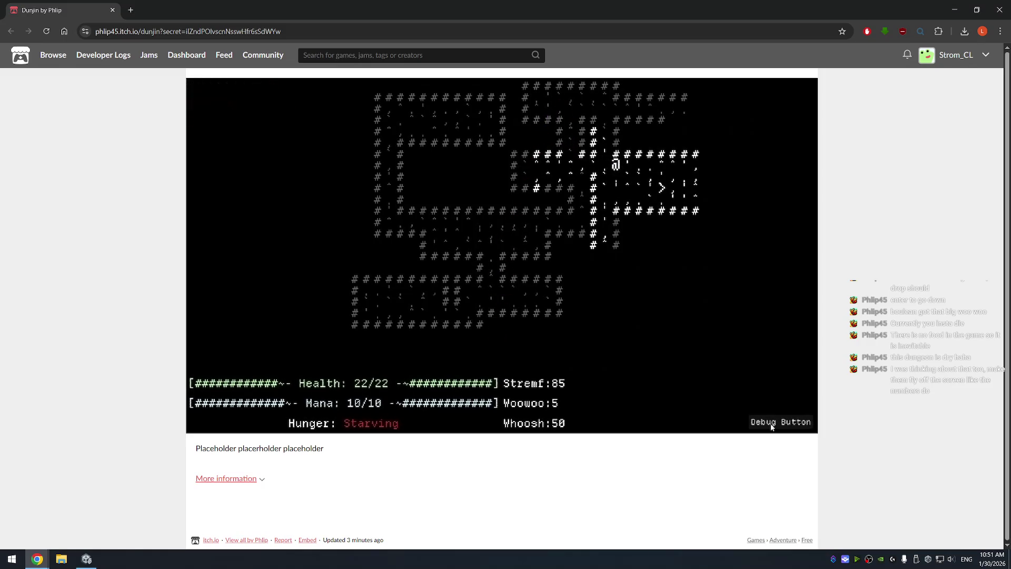
{"action": "key", "text": "Right"}
{"action": "key", "text": "Down"}
{"action": "key", "text": "Right"}
{"action": "key", "text": "Right"}
{"action": "key", "text": "Right"}
{"action": "key", "text": "Down"}
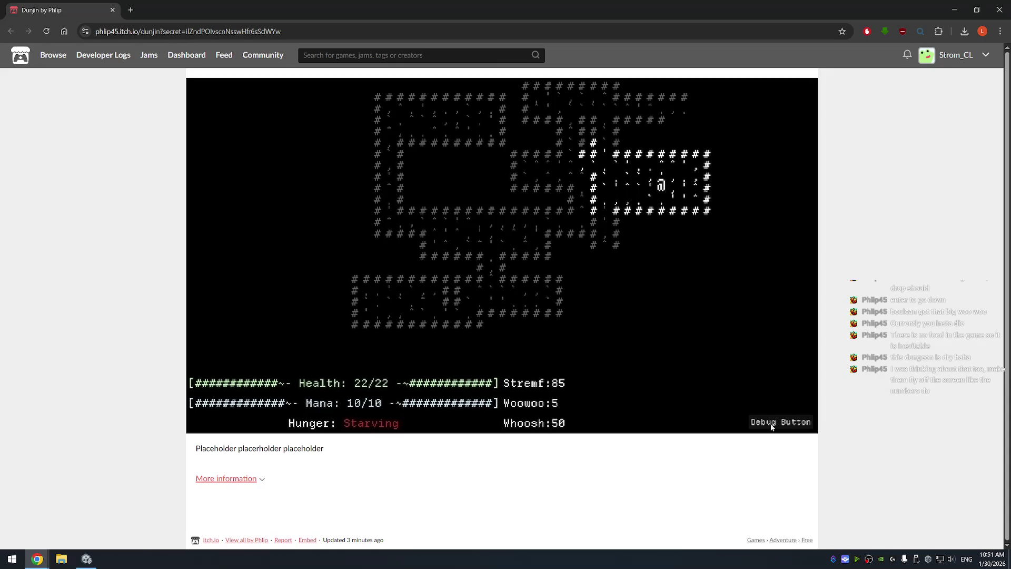
{"action": "key", "text": "Return"}
{"action": "key", "text": "Left"}
{"action": "key", "text": "Down"}
{"action": "key", "text": "Down"}
{"action": "key", "text": "Down"}
Attack the Goblin Berserker and step over the Batman's Passion item tile
{"action": "key", "text": "Right"}
{"action": "key", "text": "Right"}
{"action": "key", "text": "Right"}
{"action": "key", "text": "Right"}
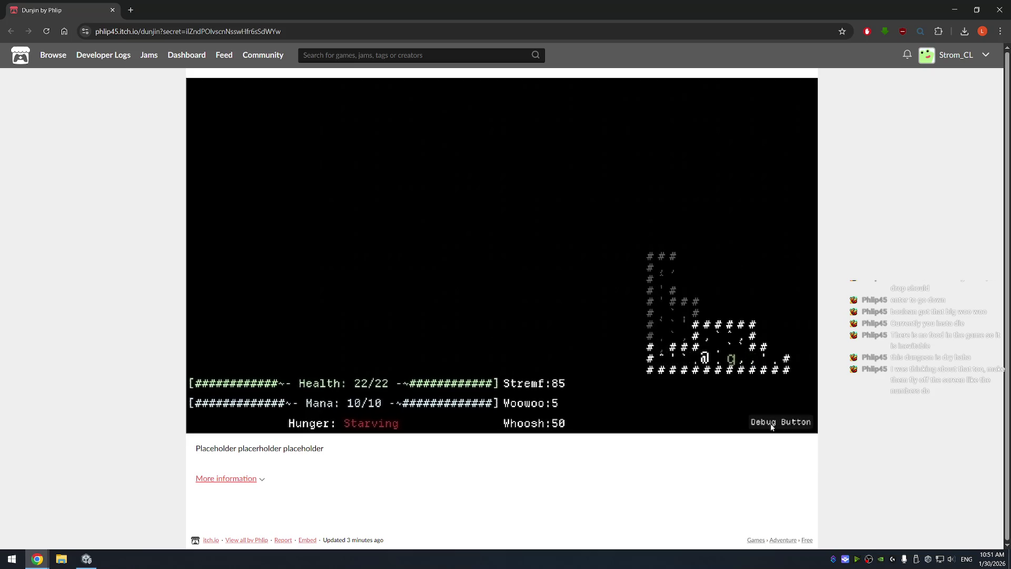
{"action": "key", "text": "Right"}
{"action": "key", "text": "Right"}
{"action": "key", "text": "Right"}
{"action": "key", "text": "Right"}
{"action": "key", "text": "Right"}
{"action": "key", "text": "Right"}
{"action": "key", "text": "Right"}
{"action": "key", "text": "Right"}
{"action": "key", "text": "Up"}
{"action": "key", "text": "Right"}
{"action": "key", "text": "Left"}
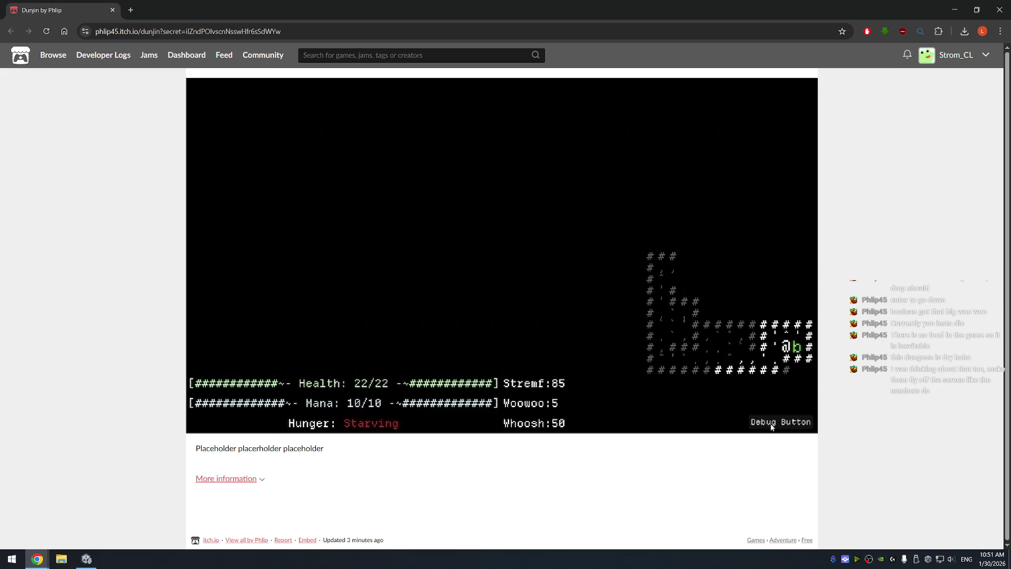
Walk to the room's bottom-left corner and up the left corridor onto the Fist tile
{"action": "key", "text": "Left"}
{"action": "key", "text": "Down"}
{"action": "key", "text": "Left"}
{"action": "key", "text": "Left"}
{"action": "key", "text": "Left"}
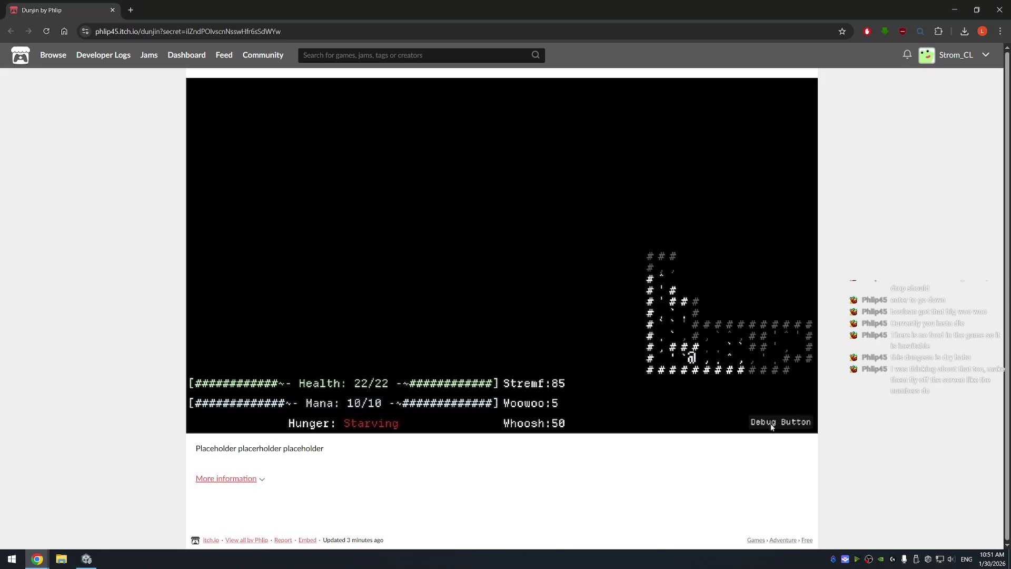
{"action": "key", "text": "Up"}
{"action": "key", "text": "Up"}
{"action": "key", "text": "Up"}
{"action": "key", "text": "Right"}
{"action": "key", "text": "Right"}
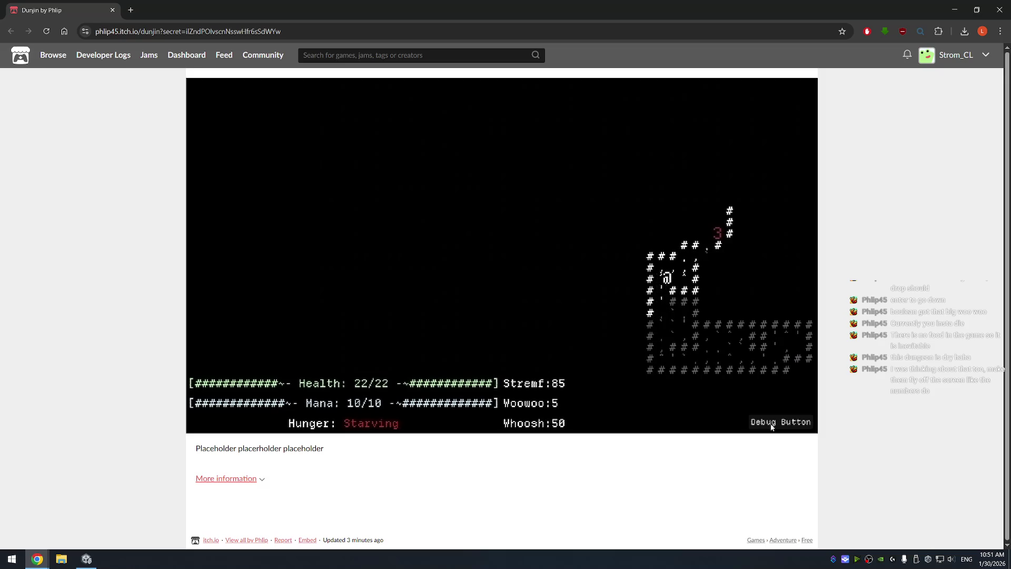
{"action": "key", "text": "Up+Right"}
{"action": "key", "text": "Up+Right"}
{"action": "key", "text": "Up+Right"}
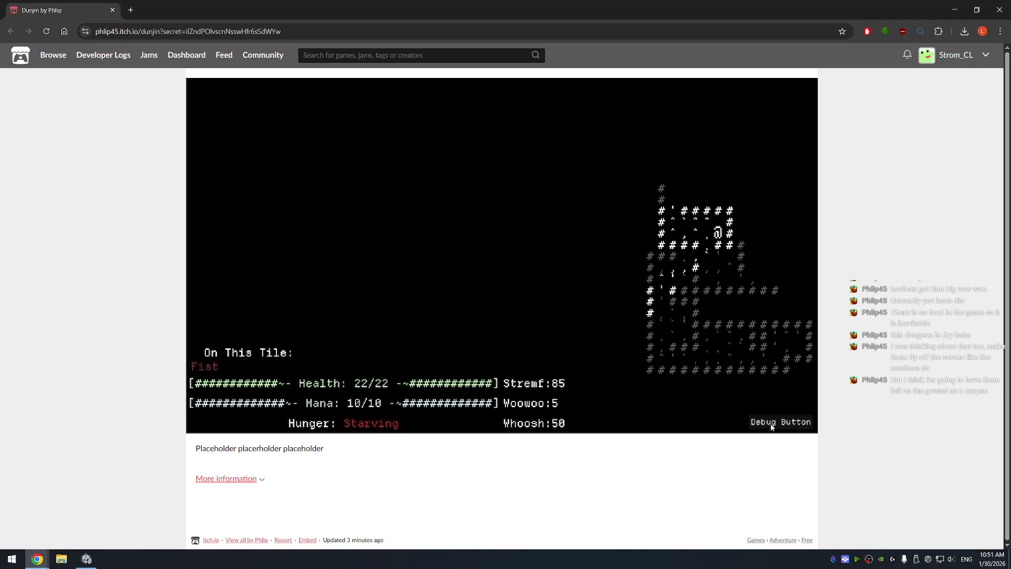
Explore up-left past the Sword tile and down the corridor until the hero starves
{"action": "key", "text": "Left"}
{"action": "key", "text": "Left"}
{"action": "key", "text": "Left"}
{"action": "key", "text": "Up"}
{"action": "key", "text": "Up"}
{"action": "key", "text": "Up"}
{"action": "key", "text": "Up"}
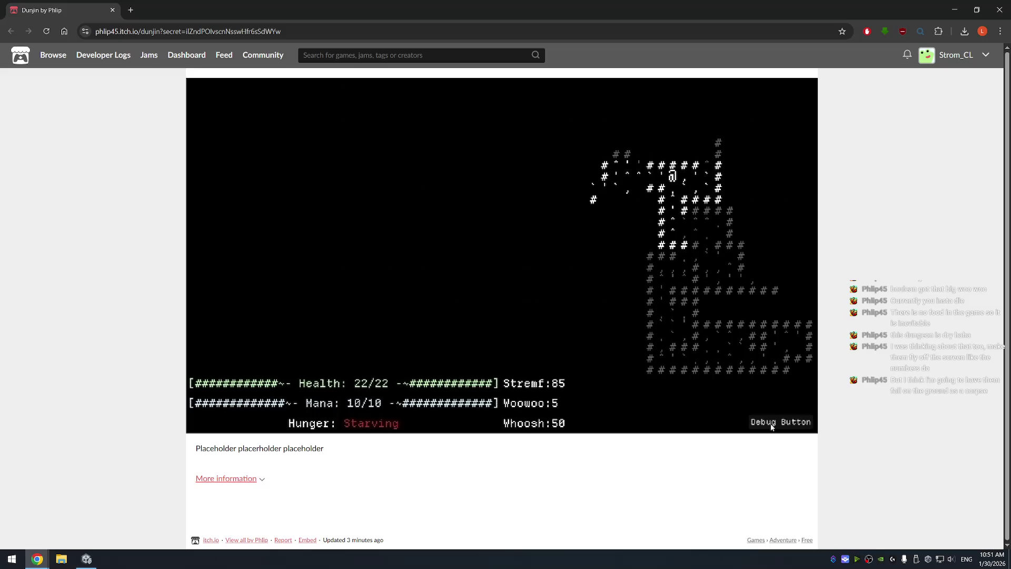
{"action": "key", "text": "Left"}
{"action": "key", "text": "Left"}
{"action": "key", "text": "Left"}
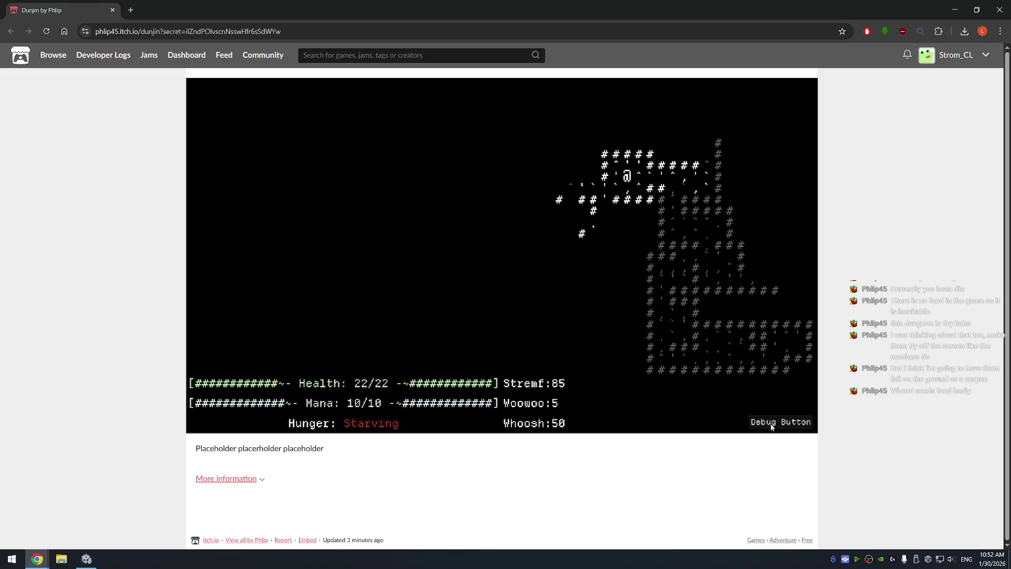
{"action": "key", "text": "Left"}
{"action": "key", "text": "Down"}
{"action": "key", "text": "Down"}
{"action": "key", "text": "Down"}
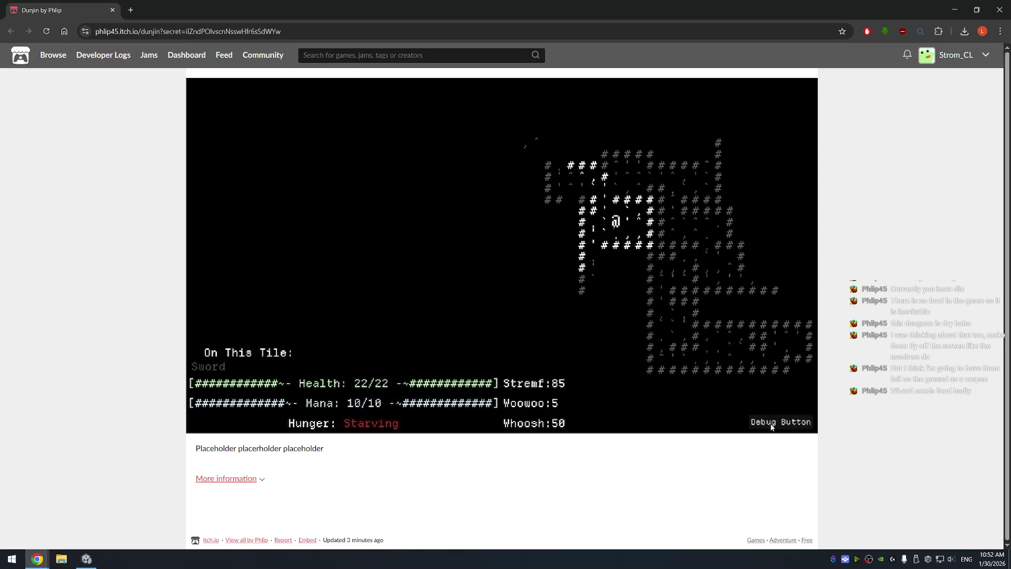
{"action": "key", "text": "Left"}
{"action": "key", "text": "Left"}
{"action": "key", "text": "Down"}
{"action": "key", "text": "Down"}
{"action": "key", "text": "Down"}
{"action": "key", "text": "Left"}
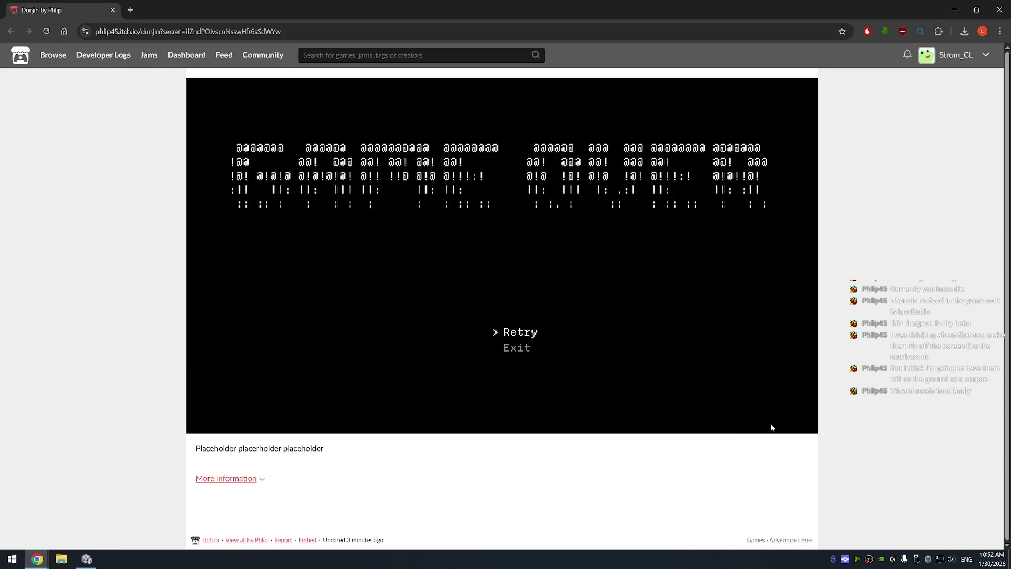
Exit Dunjin's game-over screen to the title menu and expand the game's More information details
{"action": "key", "text": "Down"}
{"action": "key", "text": "Return"}
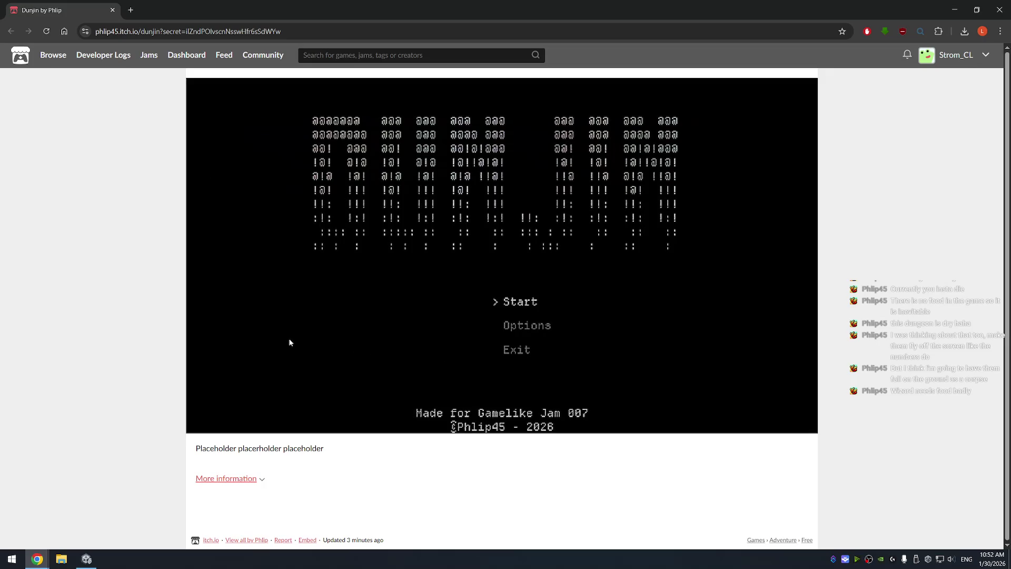
{"action": "left_click", "coordinate": [261, 480]}
{"action": "scroll", "coordinate": [282, 459], "scroll_direction": "down", "scroll_amount": 2}
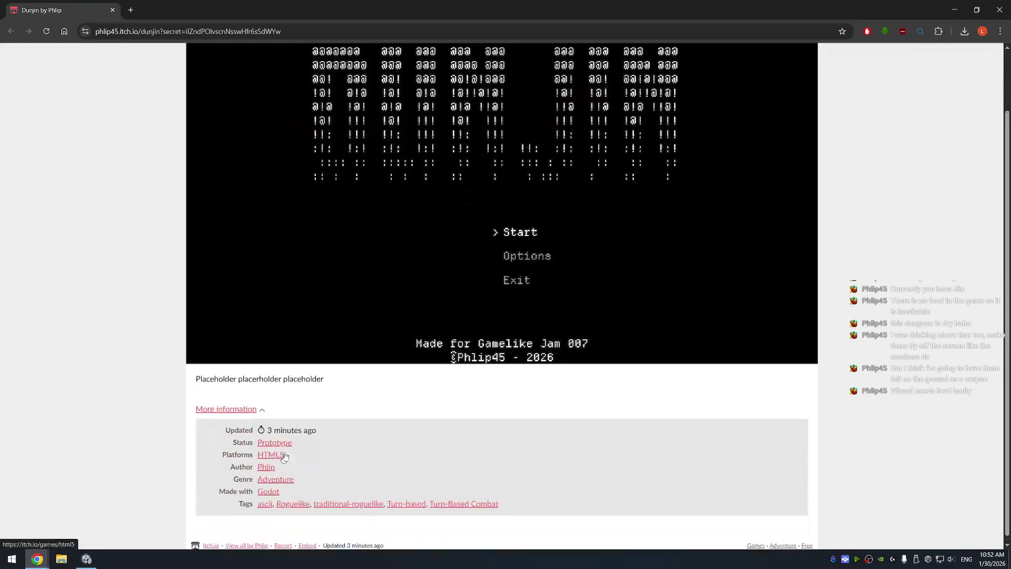
{"action": "scroll", "coordinate": [365, 442], "scroll_direction": "up", "scroll_amount": 2}
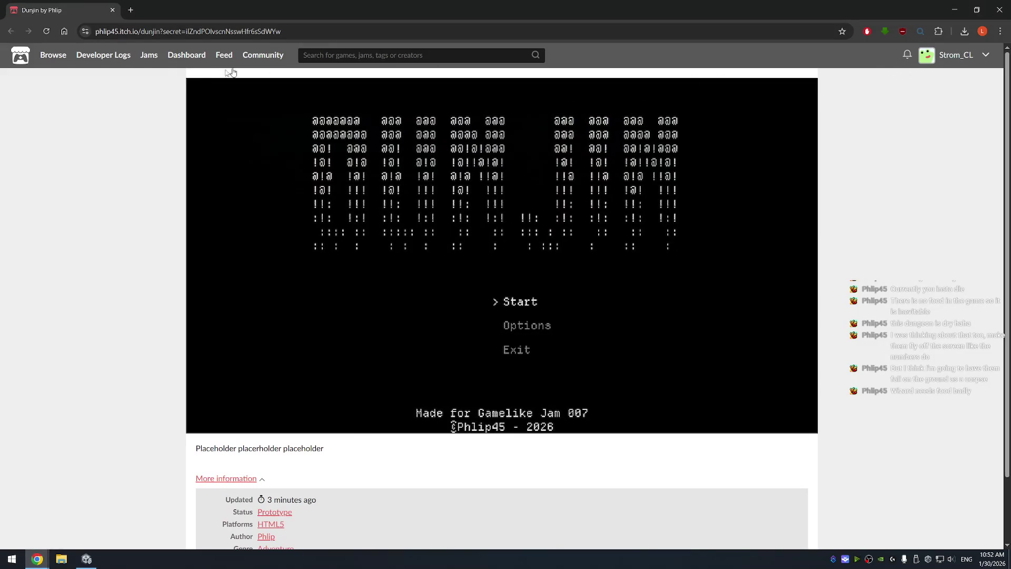
Open the author's itch.io profile, scroll through their games grid, and open Artery
{"action": "mouse_move", "coordinate": [51, 57]}
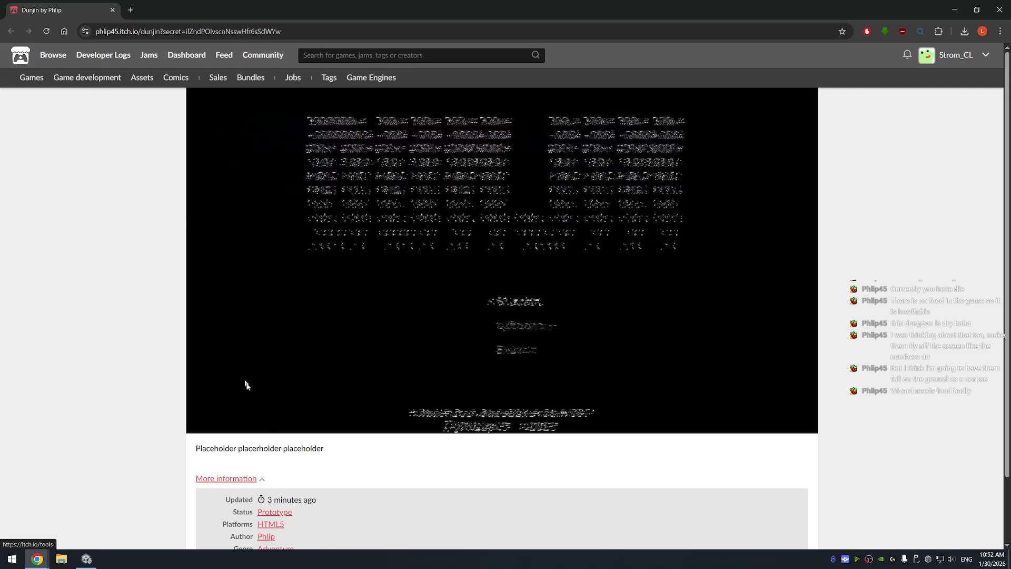
{"action": "left_click", "coordinate": [266, 536]}
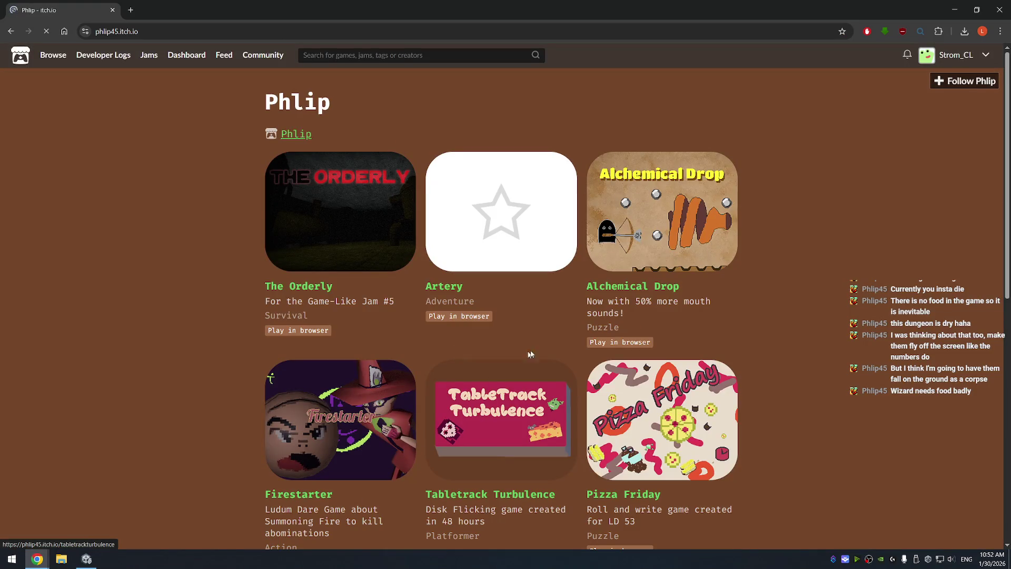
{"action": "scroll", "coordinate": [870, 200], "scroll_direction": "down", "scroll_amount": 1}
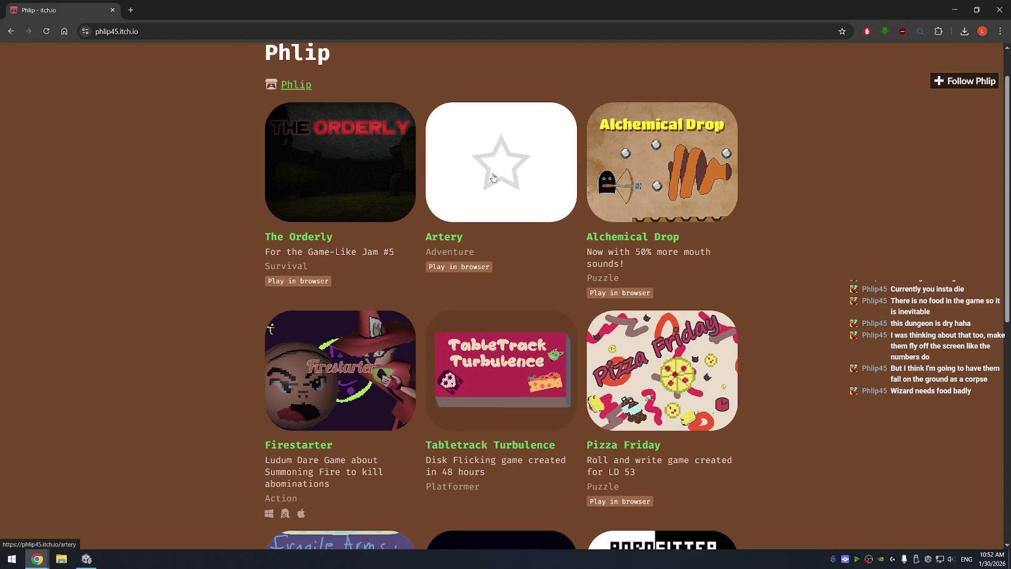
{"action": "scroll", "coordinate": [492, 174], "scroll_direction": "down", "scroll_amount": 3}
{"action": "scroll", "coordinate": [536, 195], "scroll_direction": "down", "scroll_amount": 2}
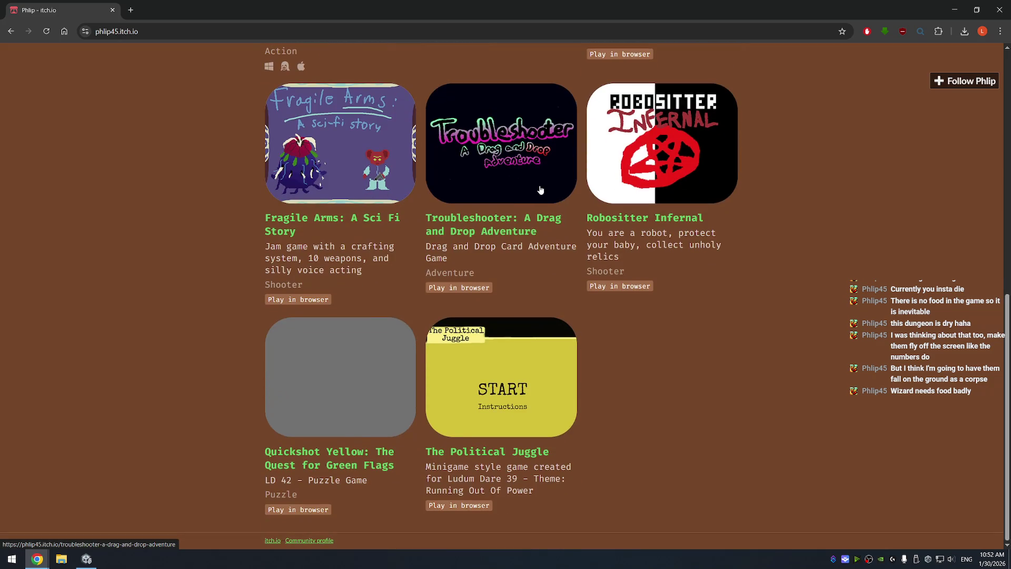
{"action": "scroll", "coordinate": [708, 328], "scroll_direction": "up", "scroll_amount": 3}
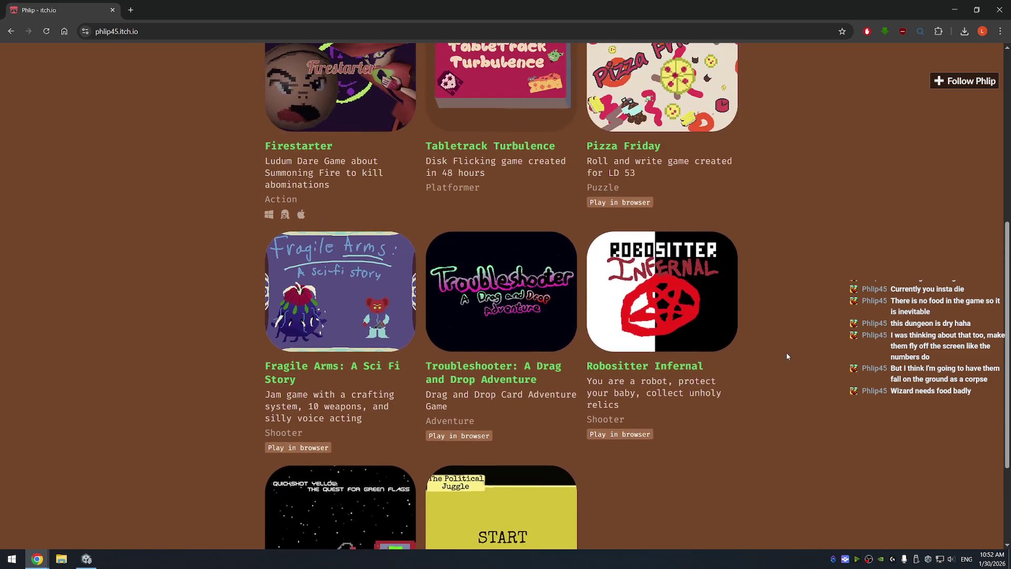
{"action": "scroll", "coordinate": [817, 357], "scroll_direction": "up", "scroll_amount": 1}
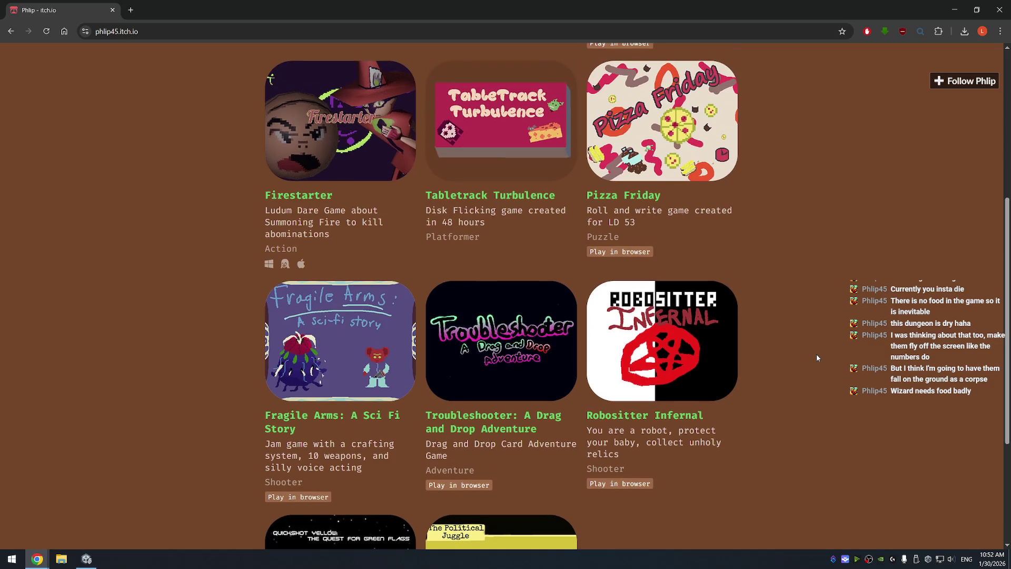
{"action": "scroll", "coordinate": [817, 357], "scroll_direction": "up", "scroll_amount": 3}
{"action": "scroll", "coordinate": [818, 357], "scroll_direction": "up", "scroll_amount": 3}
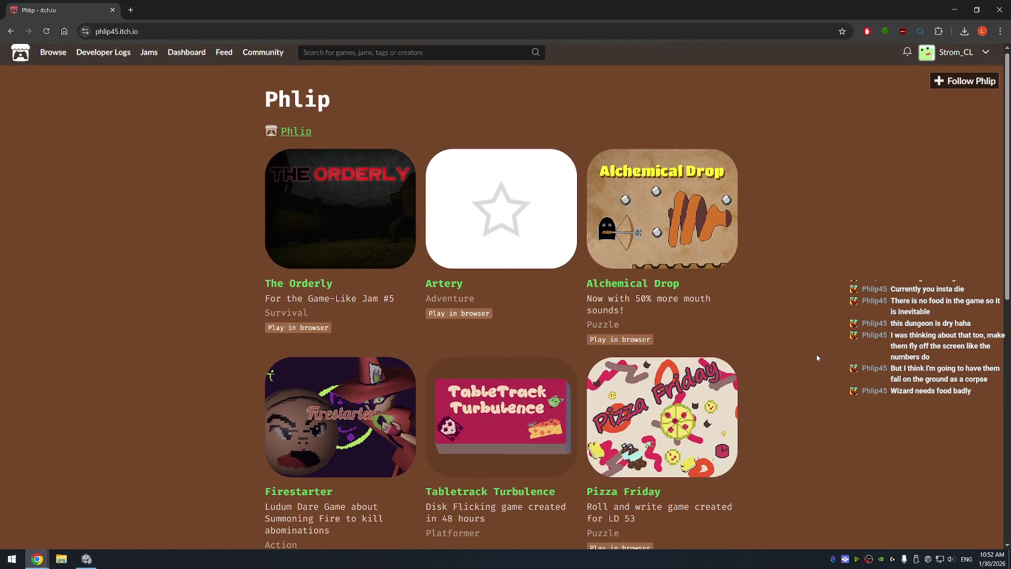
{"action": "scroll", "coordinate": [817, 358], "scroll_direction": "down", "scroll_amount": 1}
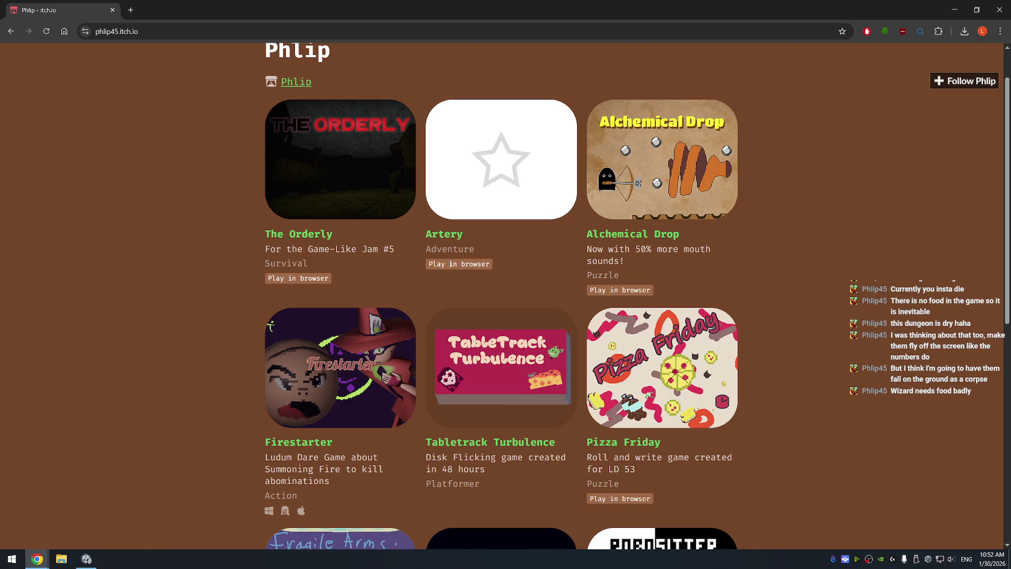
{"action": "left_click", "coordinate": [488, 193]}
Run Artery, expand its More information details, check the audio settings, then choose Play Game
{"action": "left_click", "coordinate": [498, 273]}
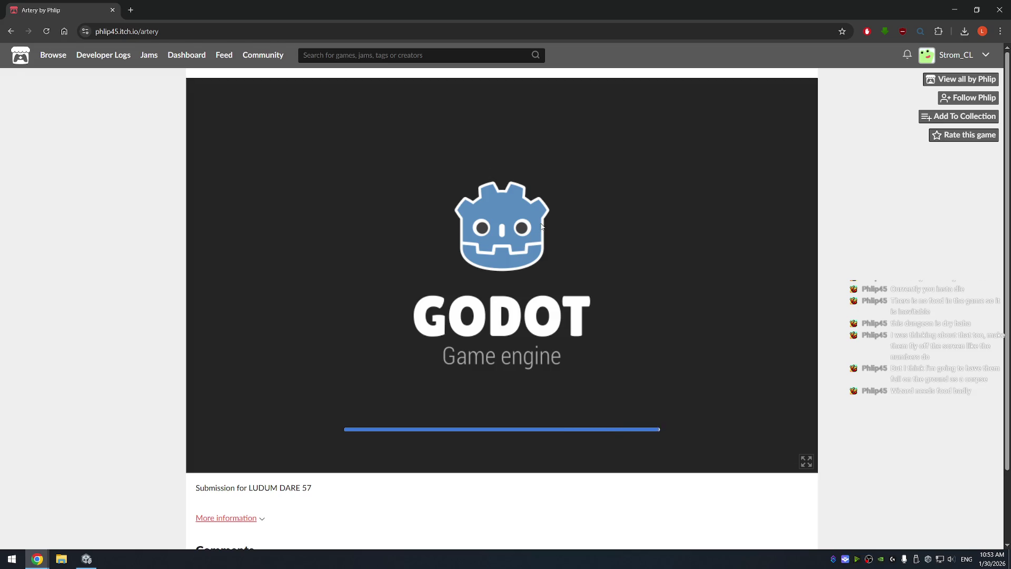
{"action": "scroll", "coordinate": [337, 392], "scroll_direction": "down", "scroll_amount": 2}
{"action": "left_click", "coordinate": [252, 435]}
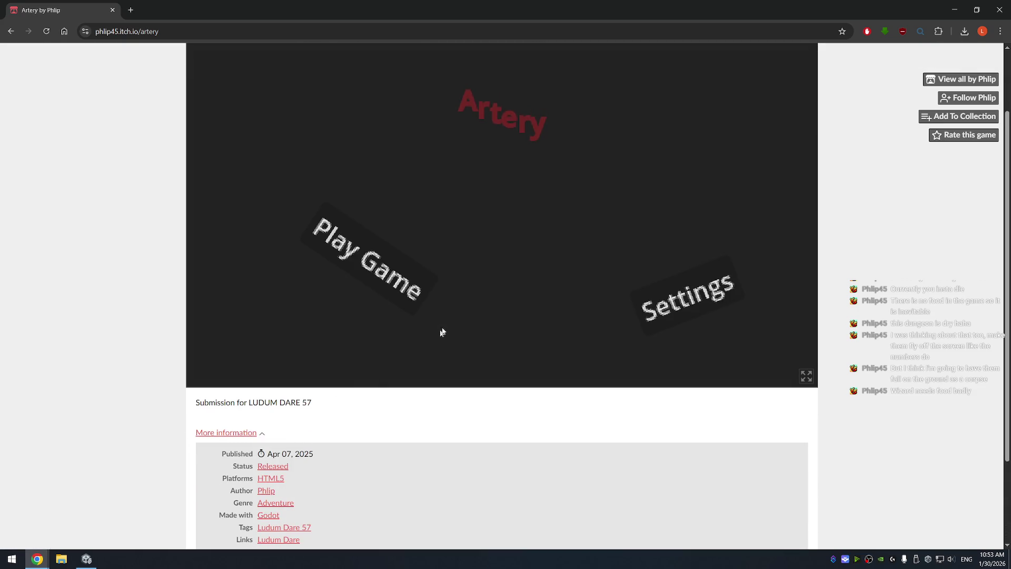
{"action": "scroll", "coordinate": [378, 335], "scroll_direction": "up", "scroll_amount": 1}
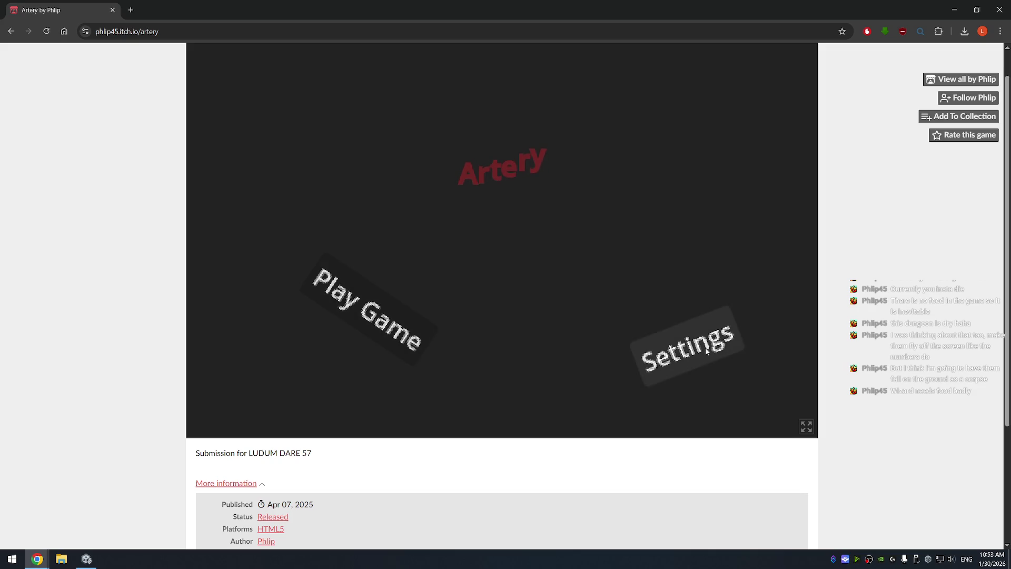
{"action": "left_click", "coordinate": [687, 346]}
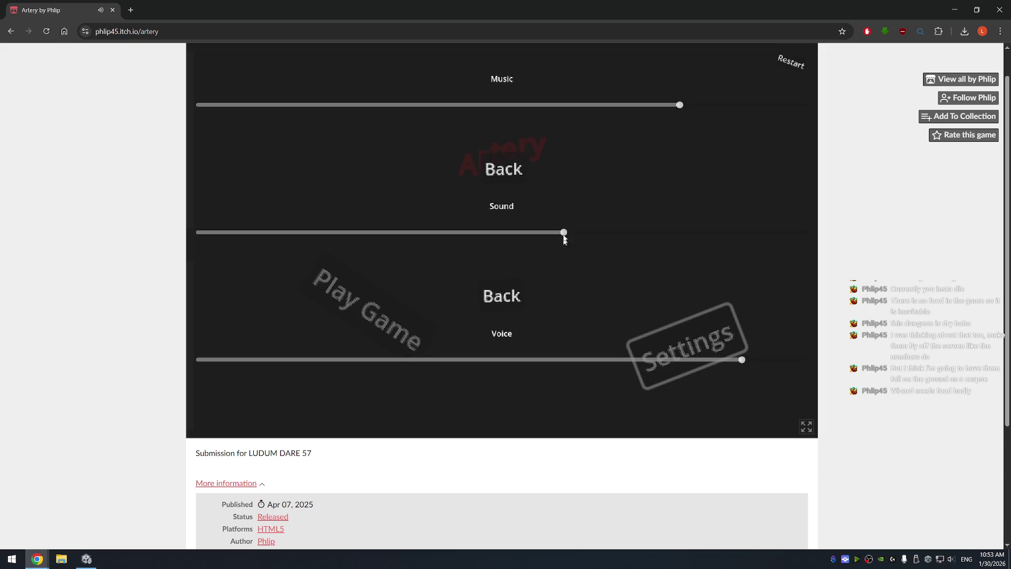
{"action": "left_click", "coordinate": [782, 63]}
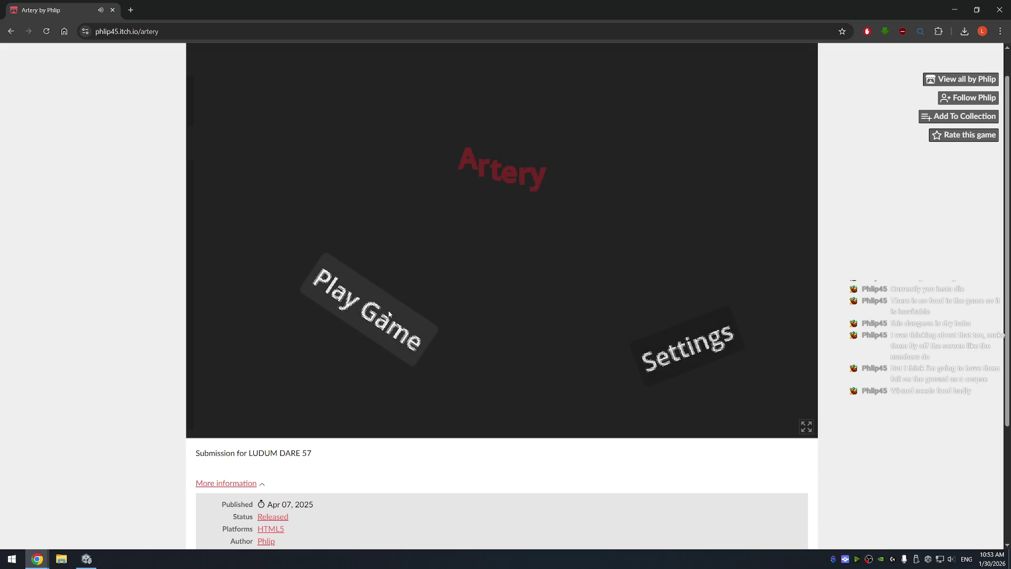
{"action": "left_click", "coordinate": [366, 321]}
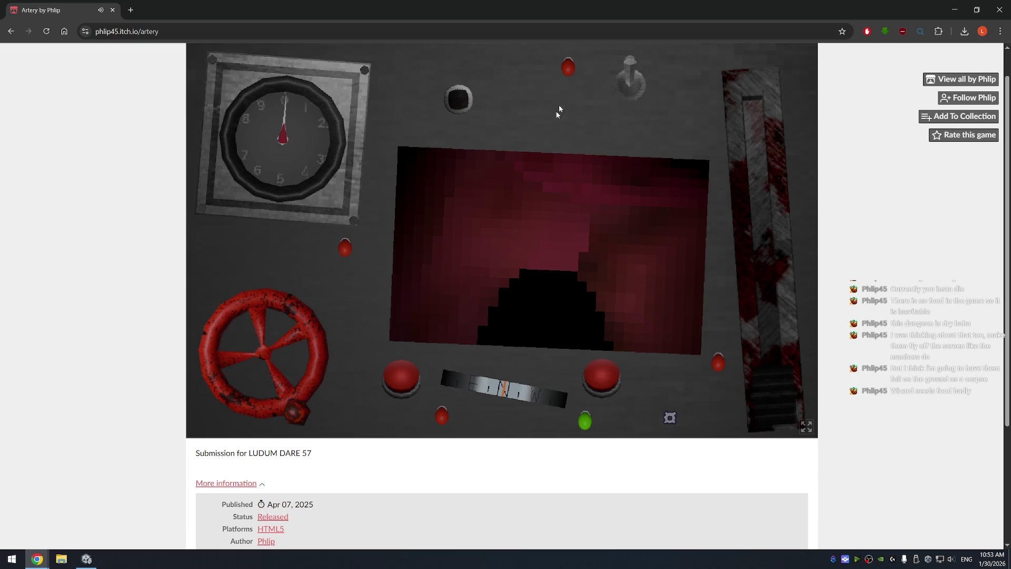
Turn the corridor view both ways and rotate the red valve wheel
{"action": "left_click", "coordinate": [605, 373]}
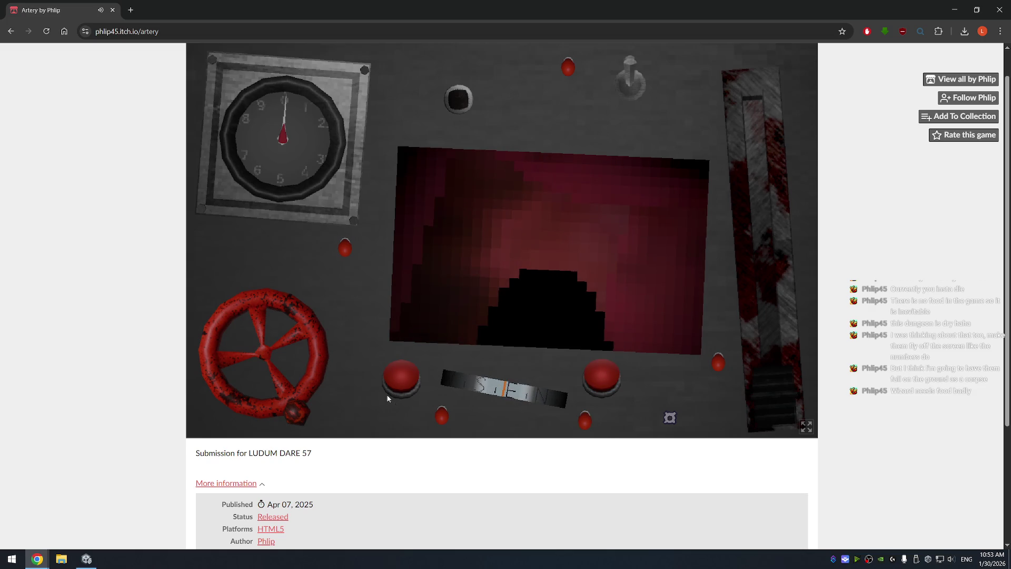
{"action": "left_click", "coordinate": [393, 379]}
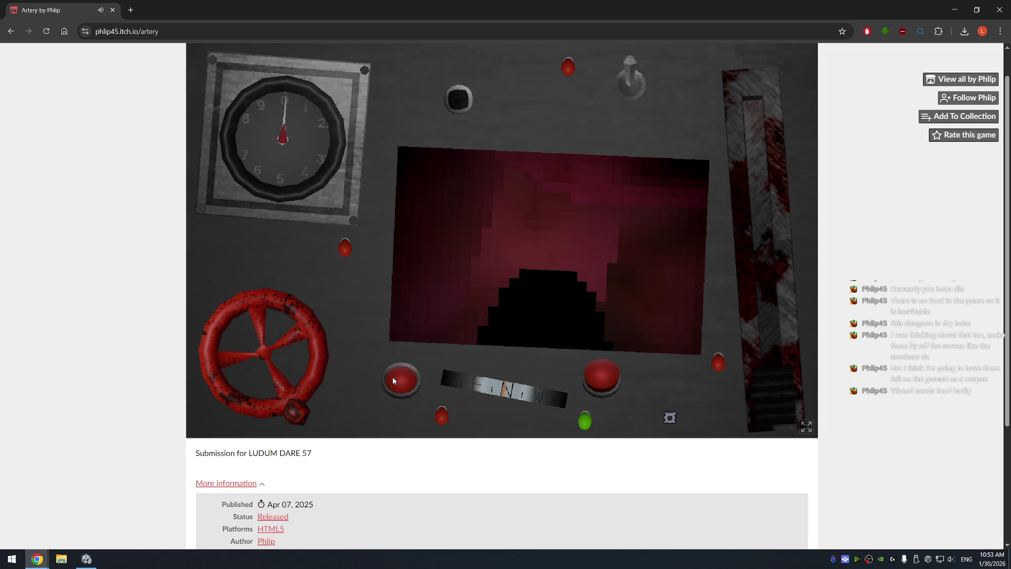
{"action": "mouse_move", "coordinate": [315, 379]}
{"action": "left_mouse_down"}
{"action": "mouse_move", "coordinate": [289, 419]}
{"action": "mouse_move", "coordinate": [190, 413]}
{"action": "mouse_move", "coordinate": [189, 421]}
{"action": "mouse_move", "coordinate": [383, 388]}
{"action": "mouse_move", "coordinate": [415, 363]}
{"action": "left_mouse_up"}
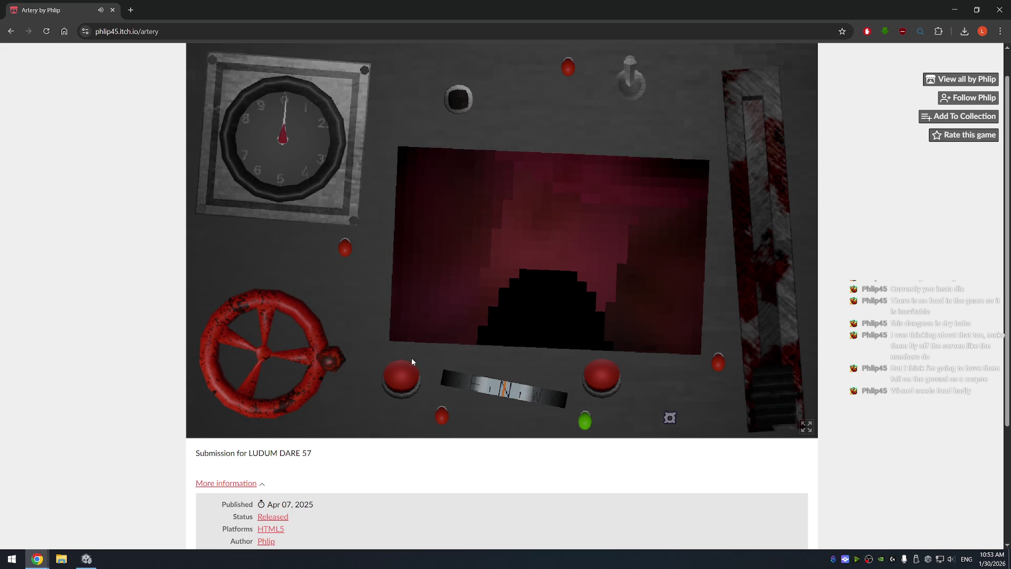
{"action": "mouse_move", "coordinate": [321, 361]}
{"action": "left_mouse_down"}
{"action": "mouse_move", "coordinate": [282, 388]}
{"action": "mouse_move", "coordinate": [241, 396]}
{"action": "left_mouse_up"}
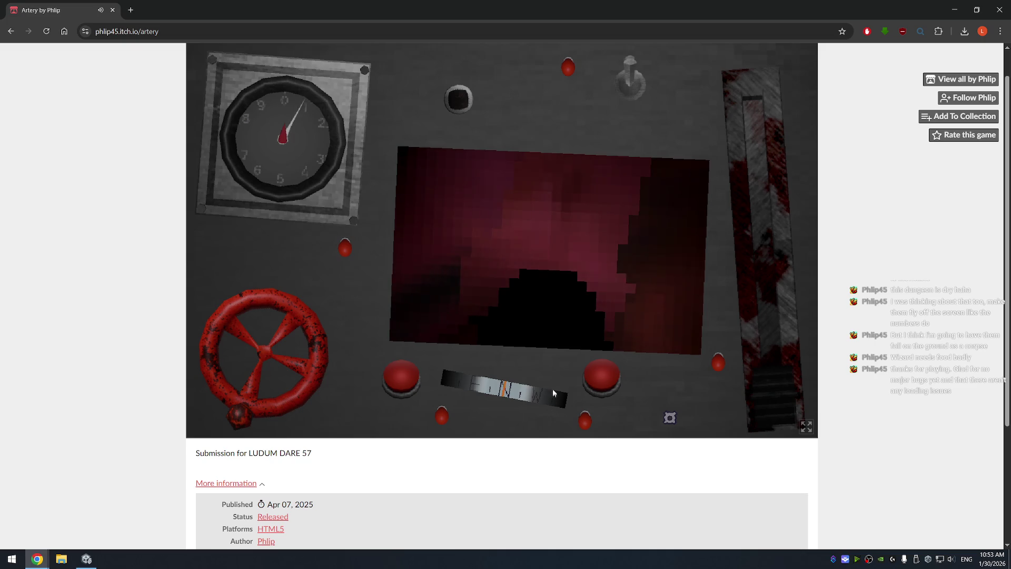
Restart Artery to its title screen and select the 'LUDUM DARE 57' text
{"action": "left_click", "coordinate": [668, 417]}
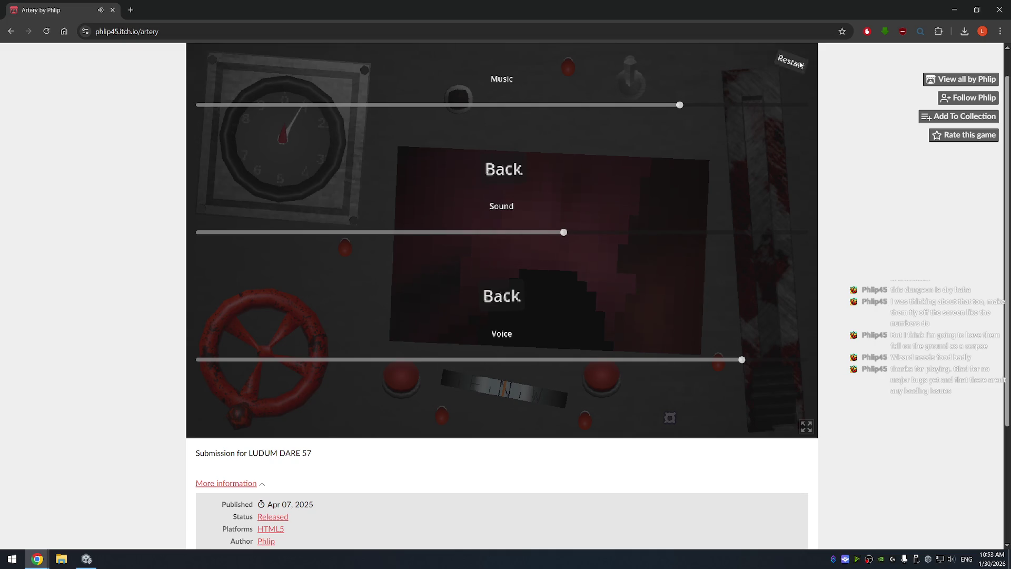
{"action": "left_click", "coordinate": [790, 63]}
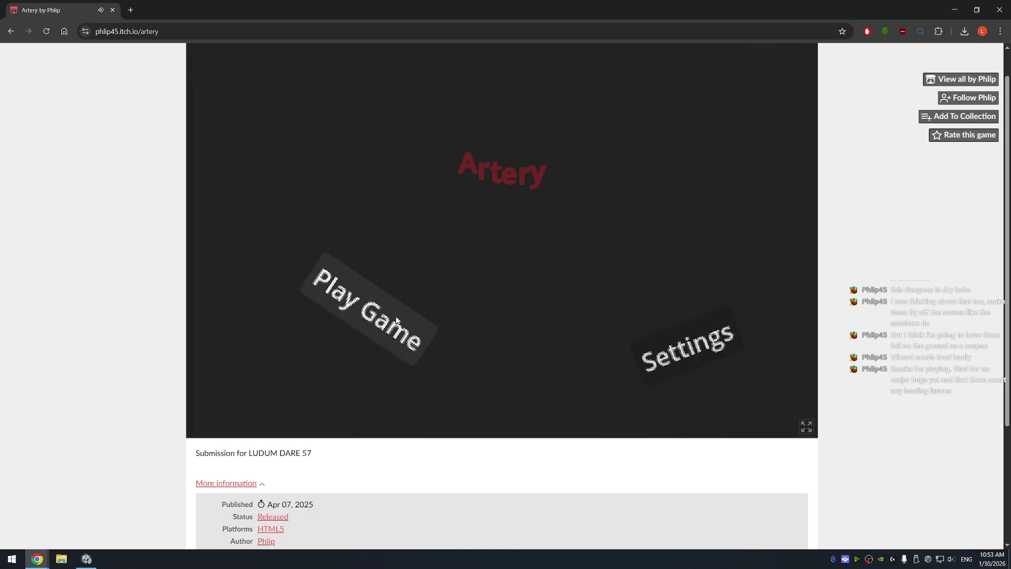
{"action": "mouse_move", "coordinate": [312, 452]}
{"action": "left_mouse_down"}
{"action": "mouse_move", "coordinate": [248, 463]}
{"action": "mouse_move", "coordinate": [248, 454]}
{"action": "left_mouse_up"}
Search Google for 'LUDUM DARE 57' in a new tab
{"action": "key", "text": "ctrl+c"}
{"action": "key", "text": "ctrl+t"}
{"action": "key", "text": "ctrl+v"}
{"action": "key", "text": "Return"}
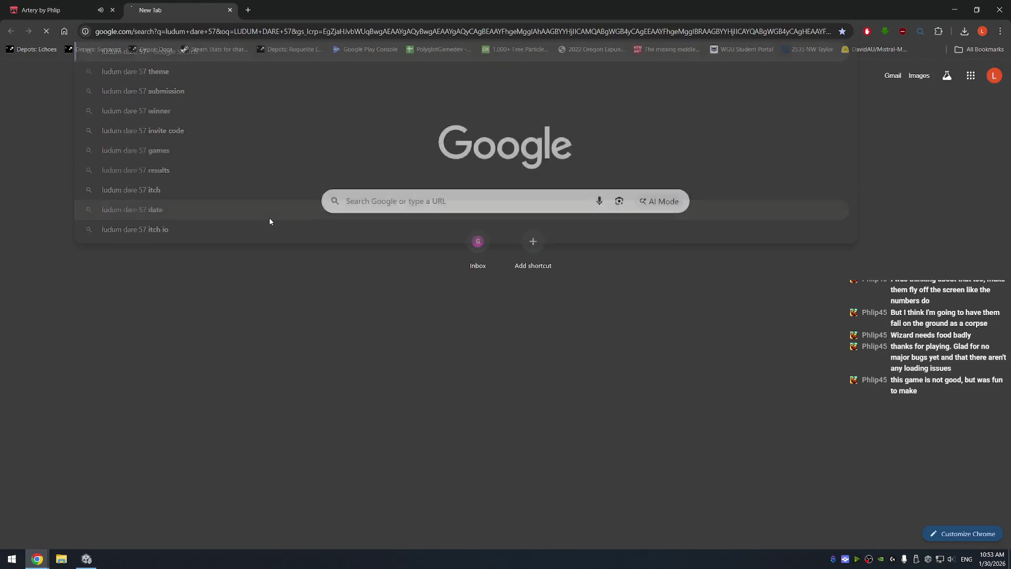
Open the official Ludum Dare result and continue to the ldjam.com home page
{"action": "left_click", "coordinate": [113, 126]}
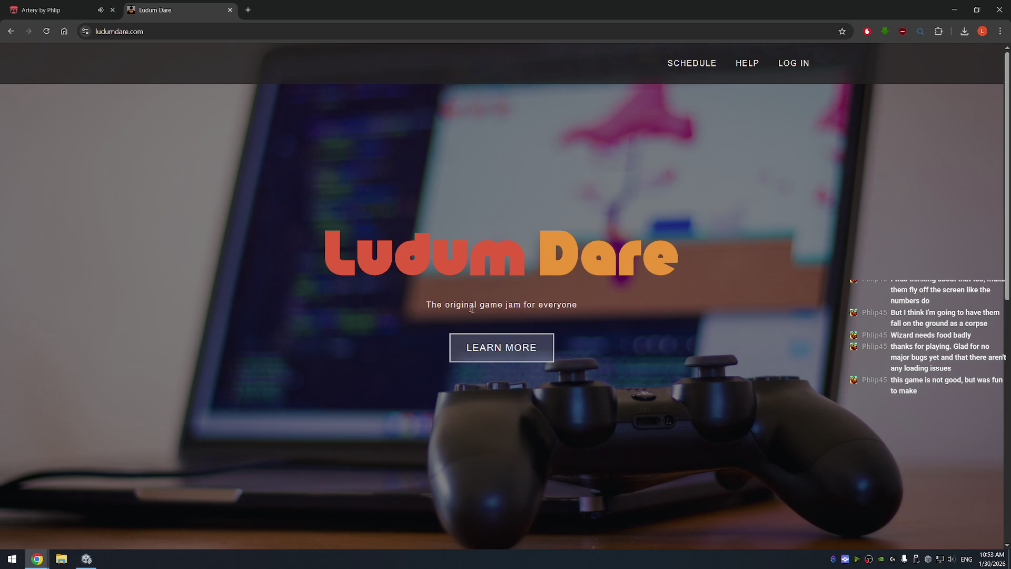
{"action": "scroll", "coordinate": [536, 299], "scroll_direction": "down", "scroll_amount": 5}
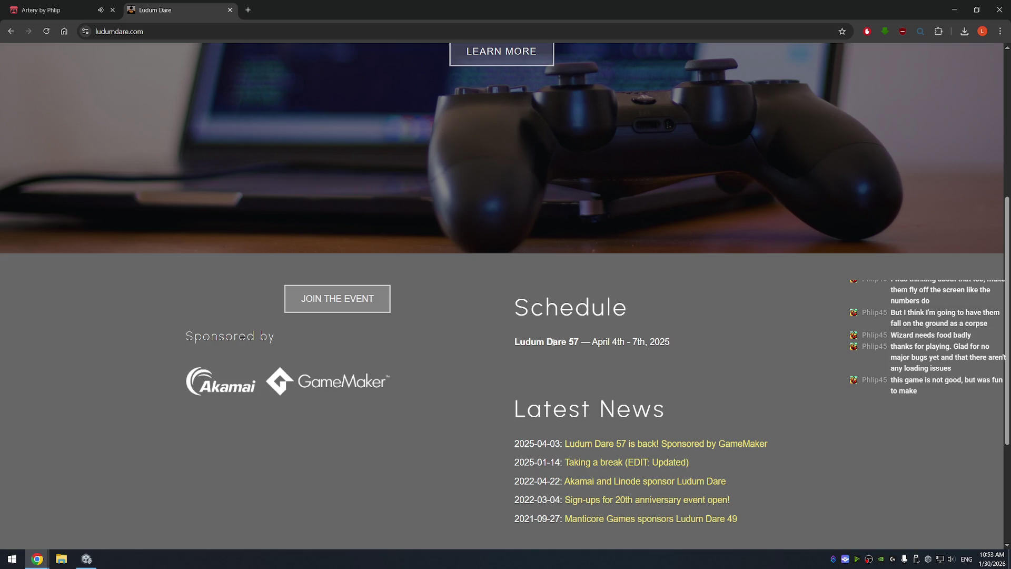
{"action": "left_click", "coordinate": [348, 302]}
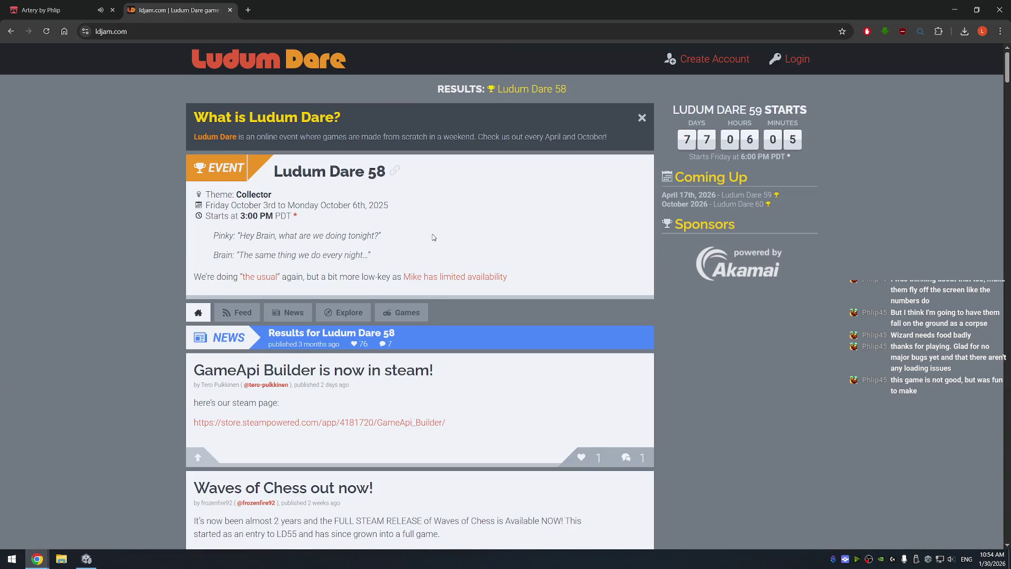
{"action": "scroll", "coordinate": [433, 238], "scroll_direction": "down", "scroll_amount": 15}
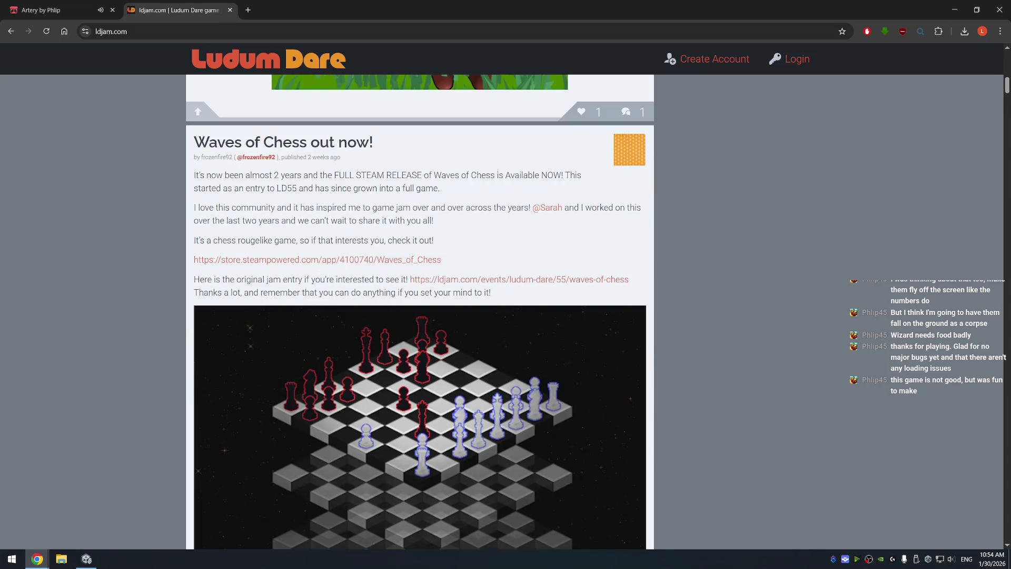
{"action": "scroll", "coordinate": [436, 294], "scroll_direction": "up", "scroll_amount": 15}
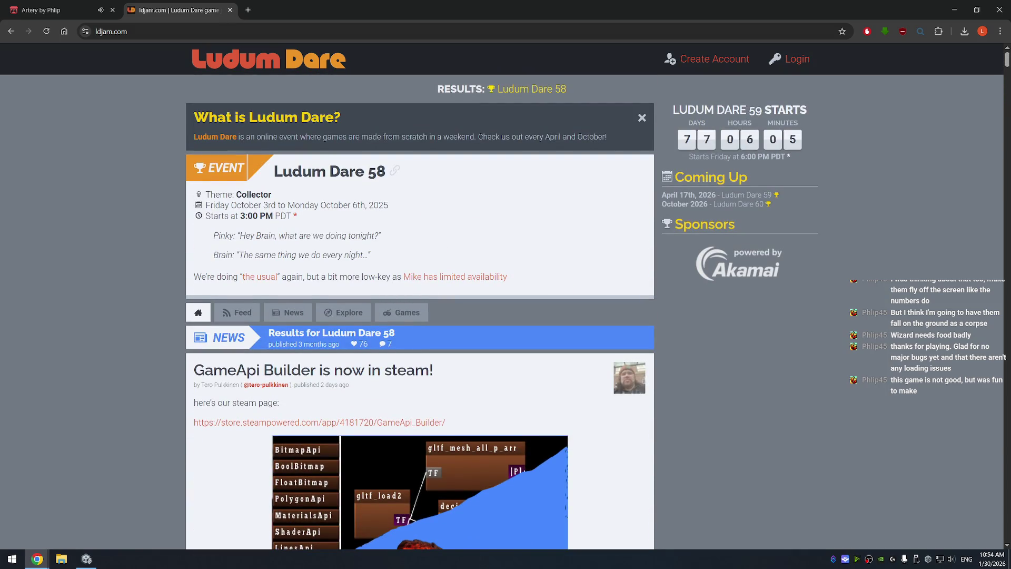
{"action": "mouse_move", "coordinate": [284, 216]}
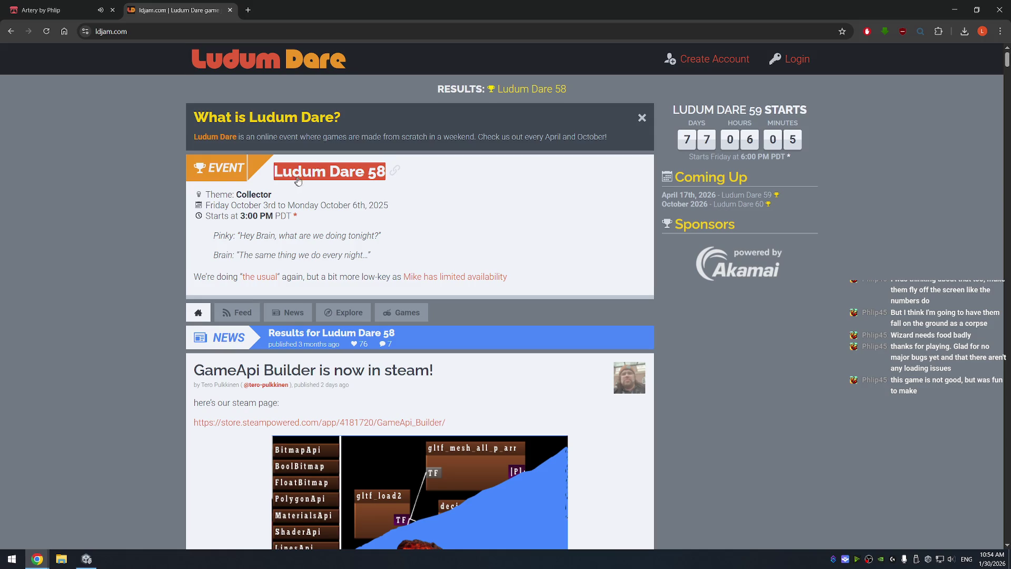
Open the Ludum Dare 58 event, browse its Theme and Results, and select the theme 'Collector'
{"action": "left_click", "coordinate": [316, 172]}
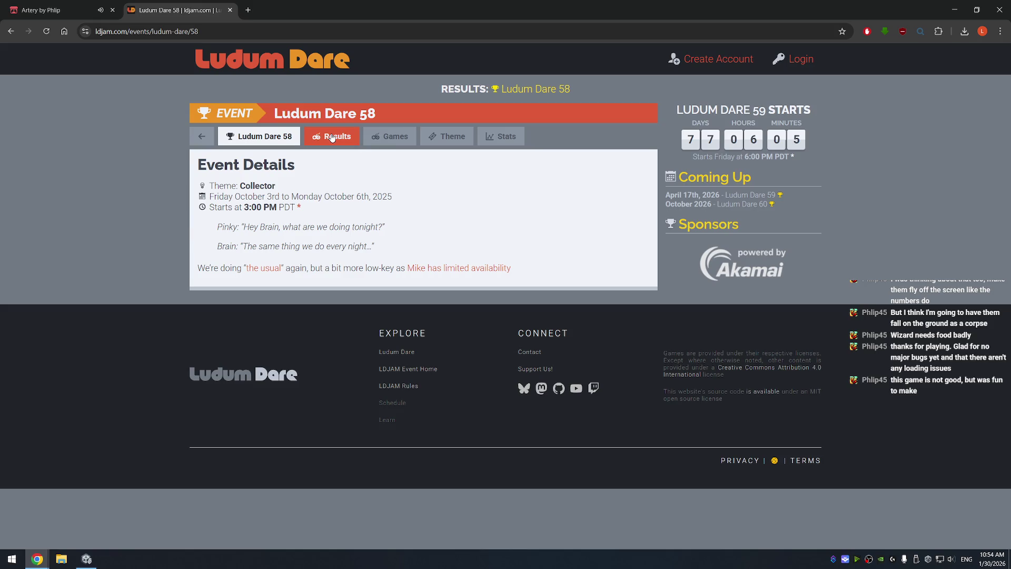
{"action": "left_click", "coordinate": [448, 141]}
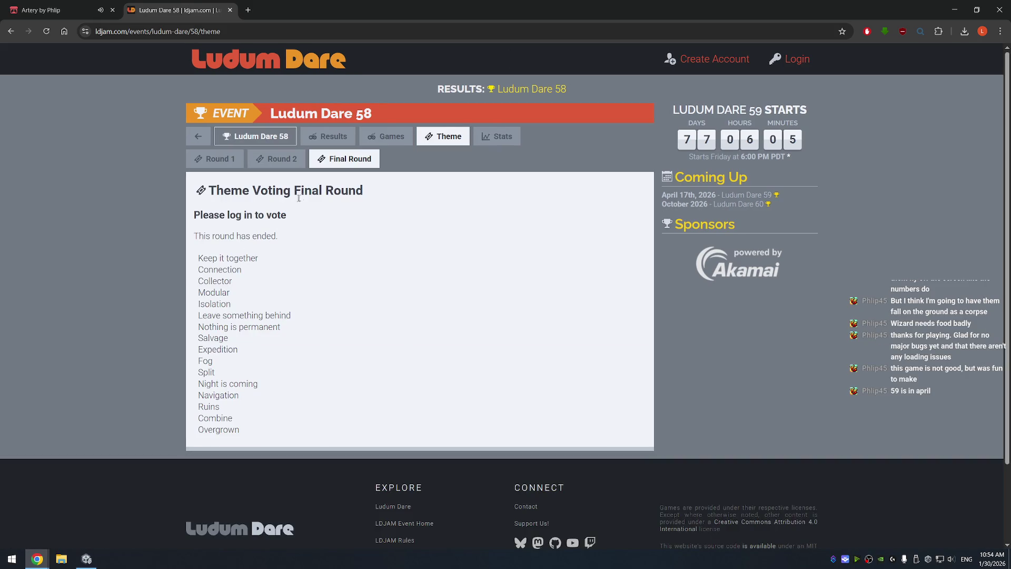
{"action": "scroll", "coordinate": [334, 187], "scroll_direction": "down", "scroll_amount": 2}
{"action": "scroll", "coordinate": [334, 188], "scroll_direction": "up", "scroll_amount": 2}
{"action": "left_click", "coordinate": [519, 91]}
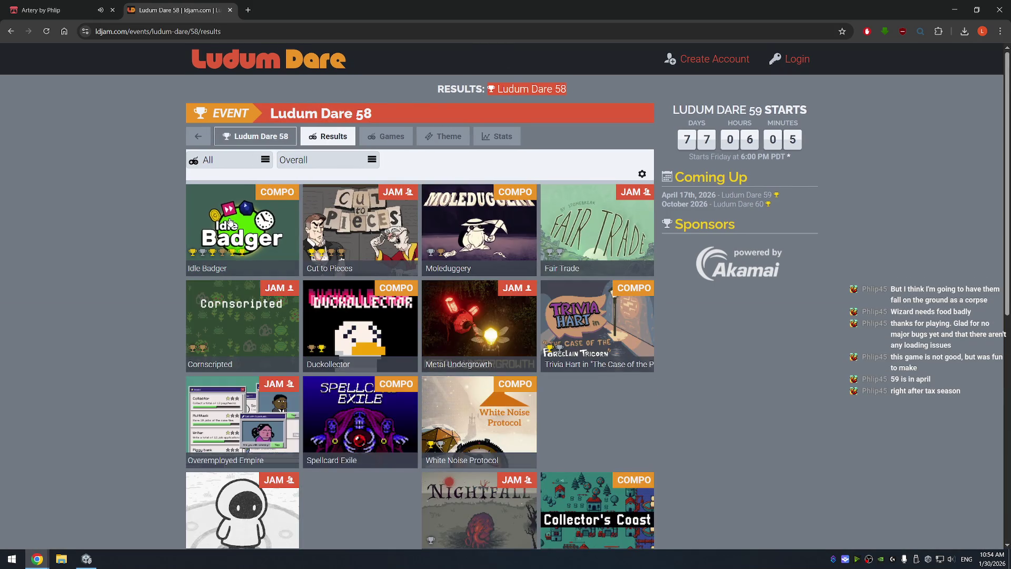
{"action": "left_click", "coordinate": [253, 140]}
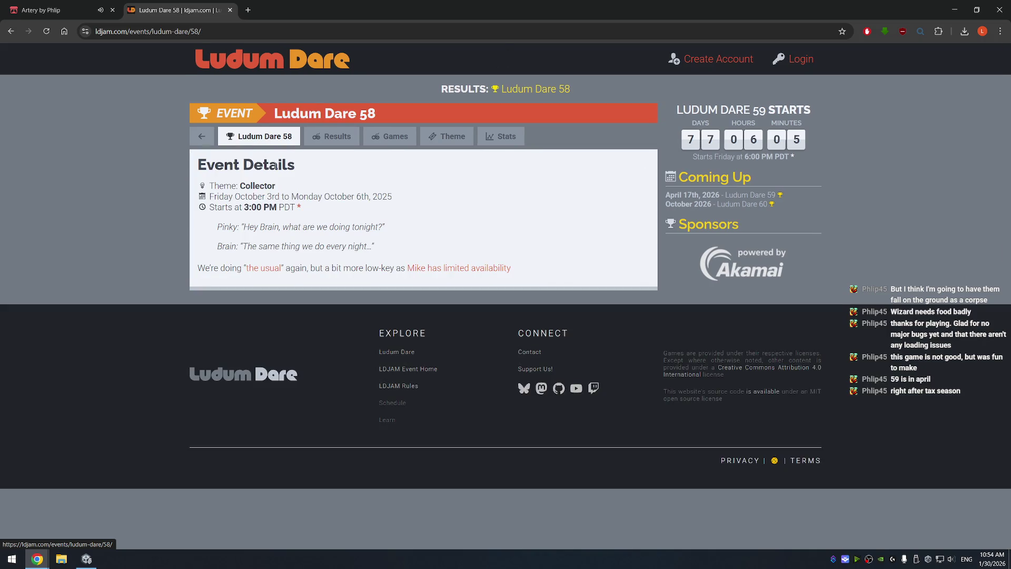
{"action": "double_click", "coordinate": [257, 187]}
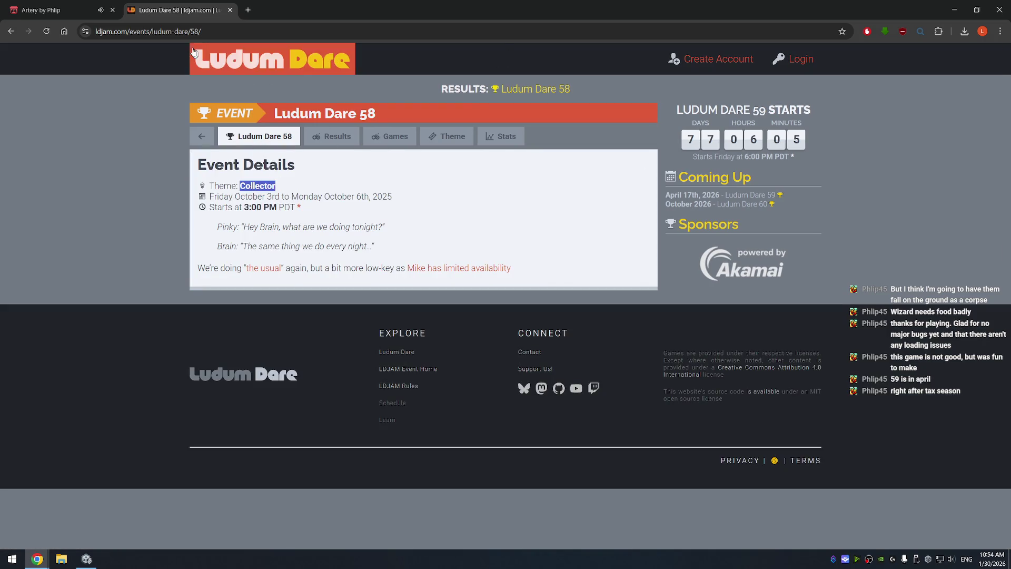
Change the URL to event 57, view its Depths theme, return to Event Details and start Login
{"action": "left_click", "coordinate": [199, 32]}
{"action": "left_click", "coordinate": [199, 32]}
{"action": "key", "text": "BackSpace"}
{"action": "type", "text": "7"}
{"action": "key", "text": "Return"}
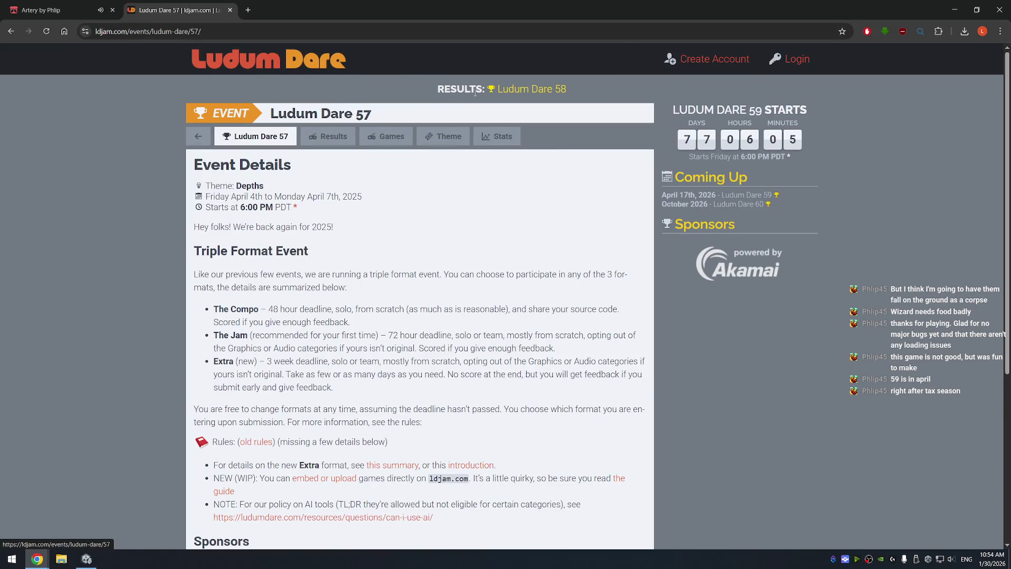
{"action": "left_click", "coordinate": [444, 136]}
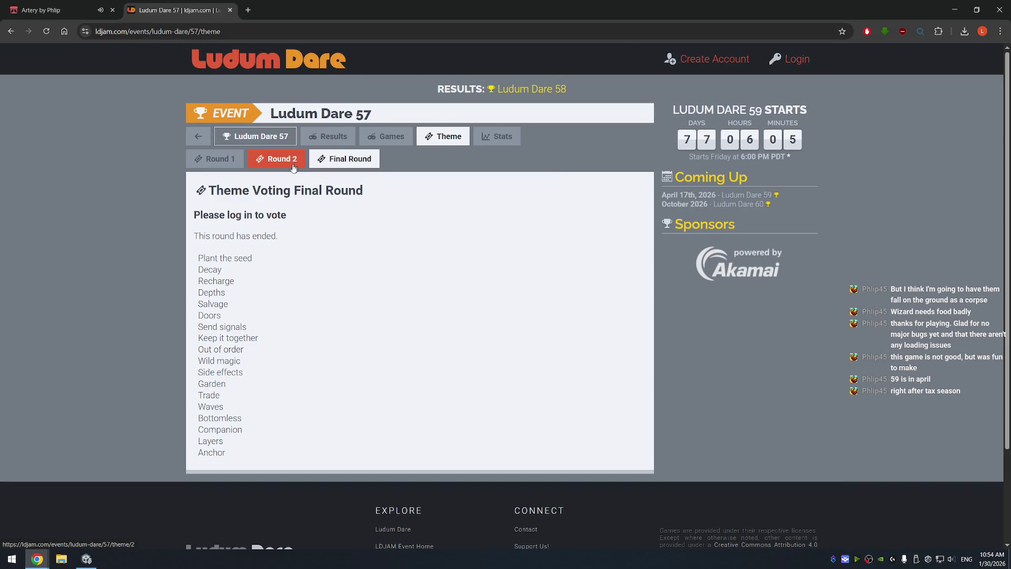
{"action": "left_click", "coordinate": [275, 140]}
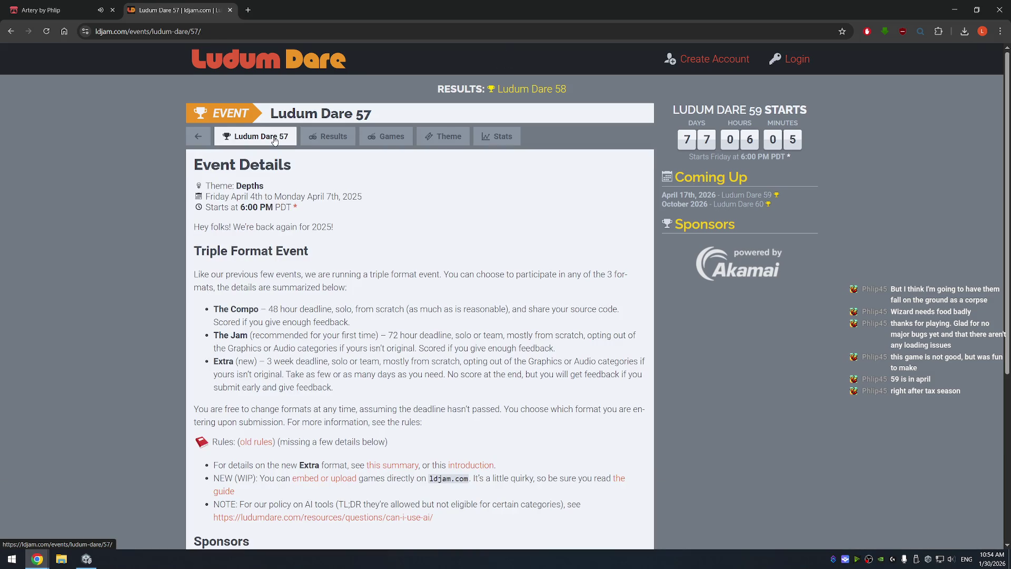
{"action": "left_click", "coordinate": [806, 63]}
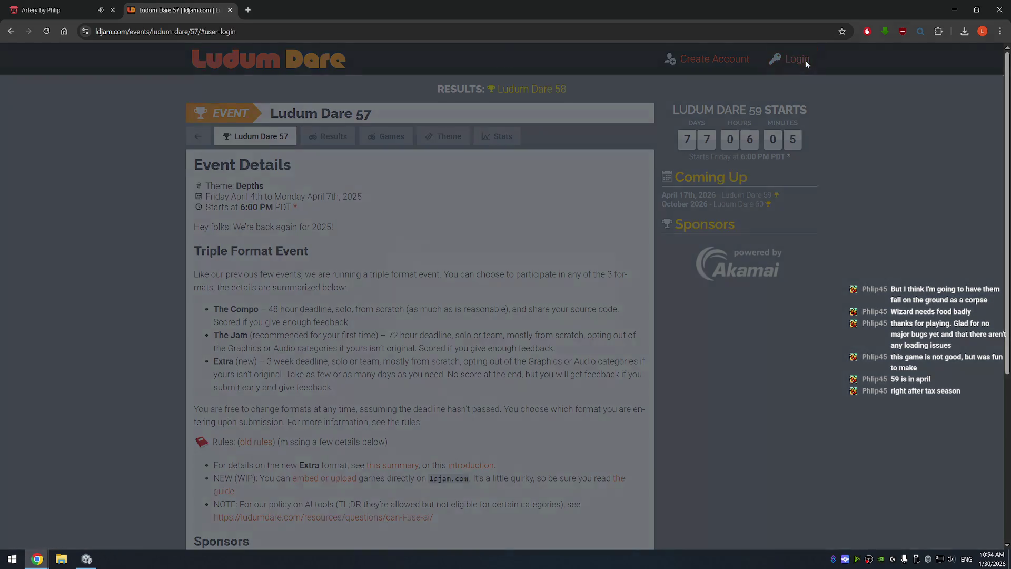
Finish logging in and open My Profile, listing the game Olympus is Falling
{"action": "left_click", "coordinate": [480, 346]}
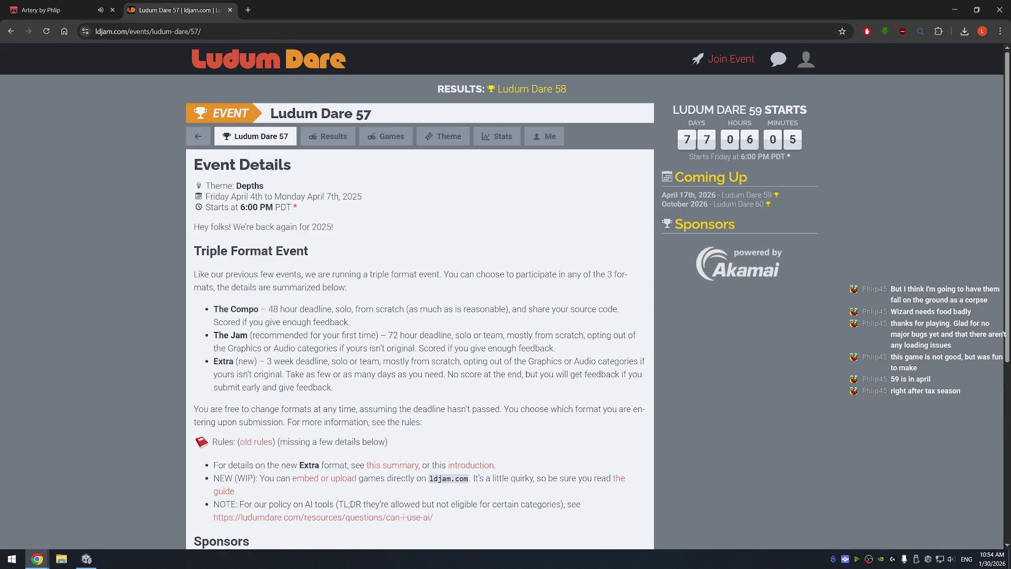
{"action": "left_click", "coordinate": [805, 60]}
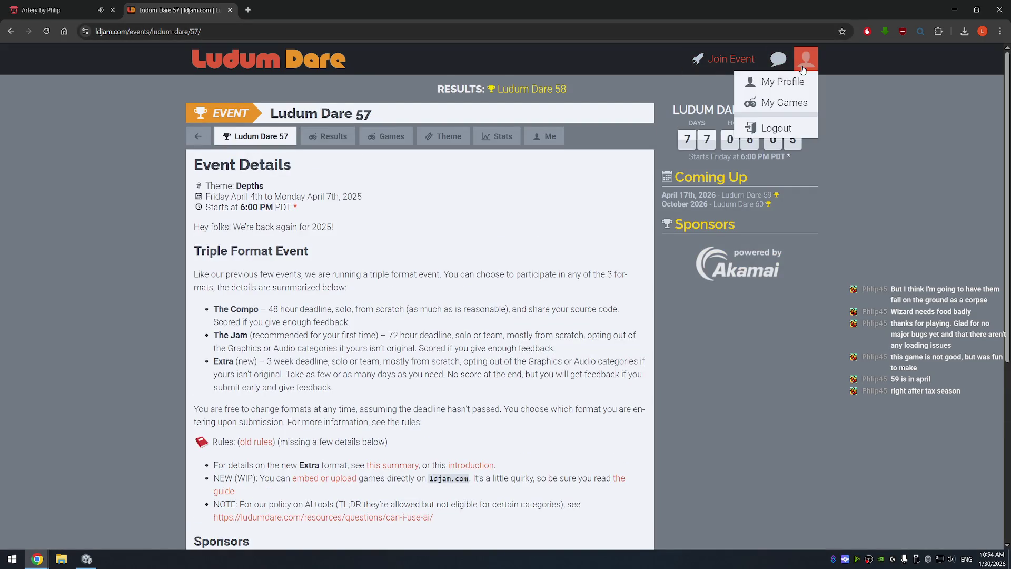
{"action": "left_click", "coordinate": [783, 81]}
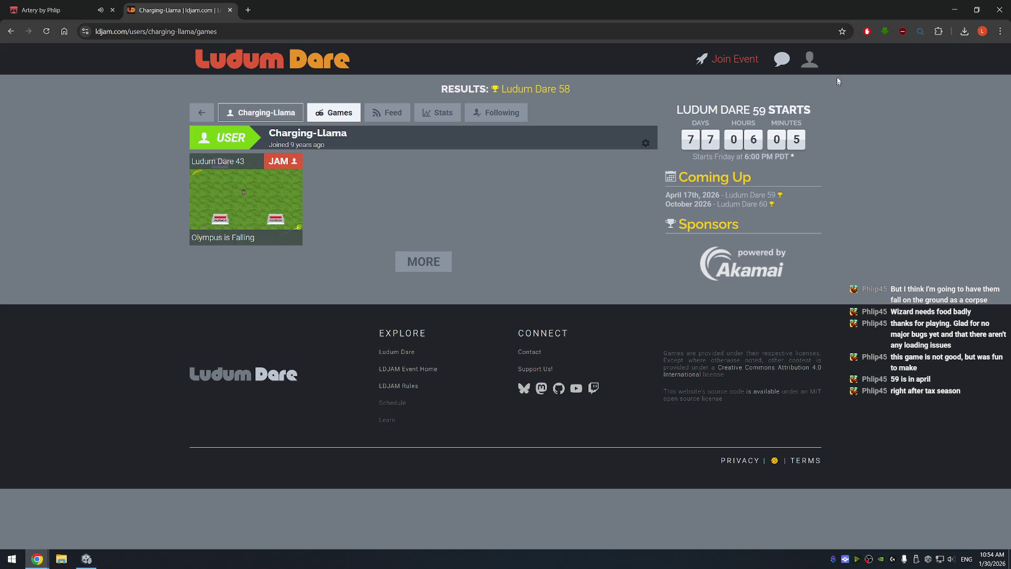
{"action": "left_click", "coordinate": [810, 58]}
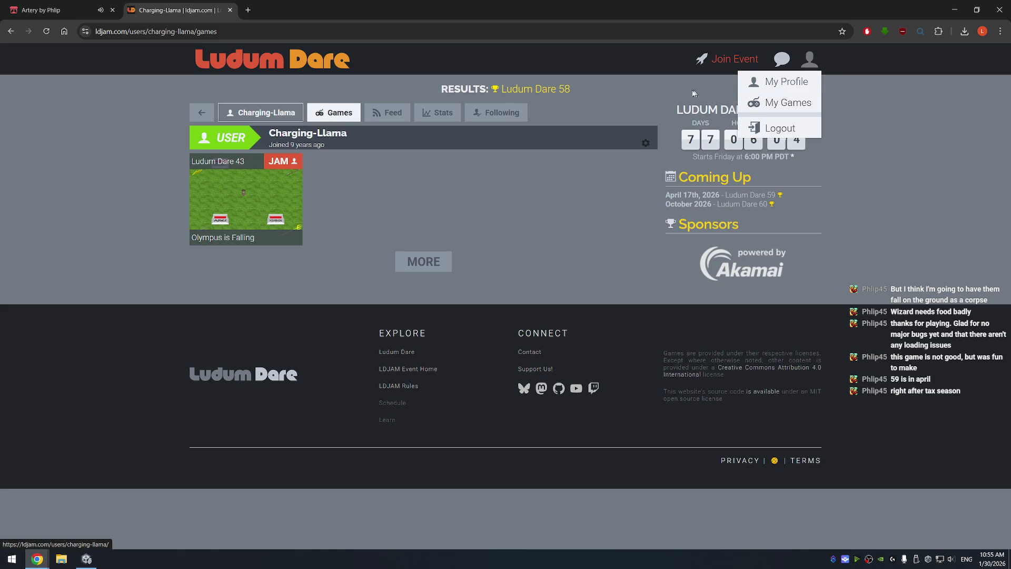
{"action": "left_click", "coordinate": [153, 34]}
{"action": "left_click_drag", "start_coordinate": [177, 31], "coordinate": [223, 31]}
{"action": "type", "text": "dakkon69"}
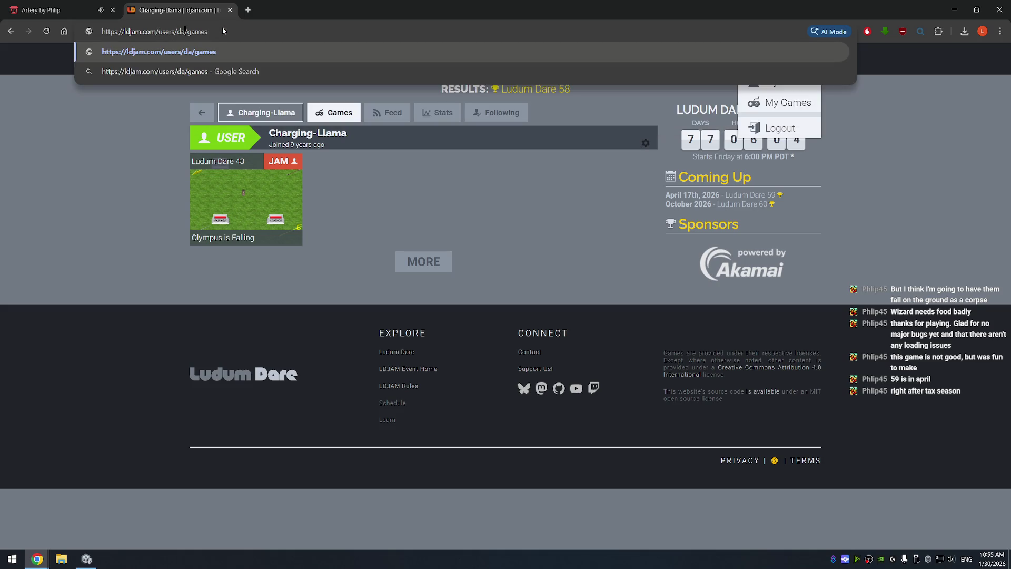
{"action": "key", "text": "Return"}
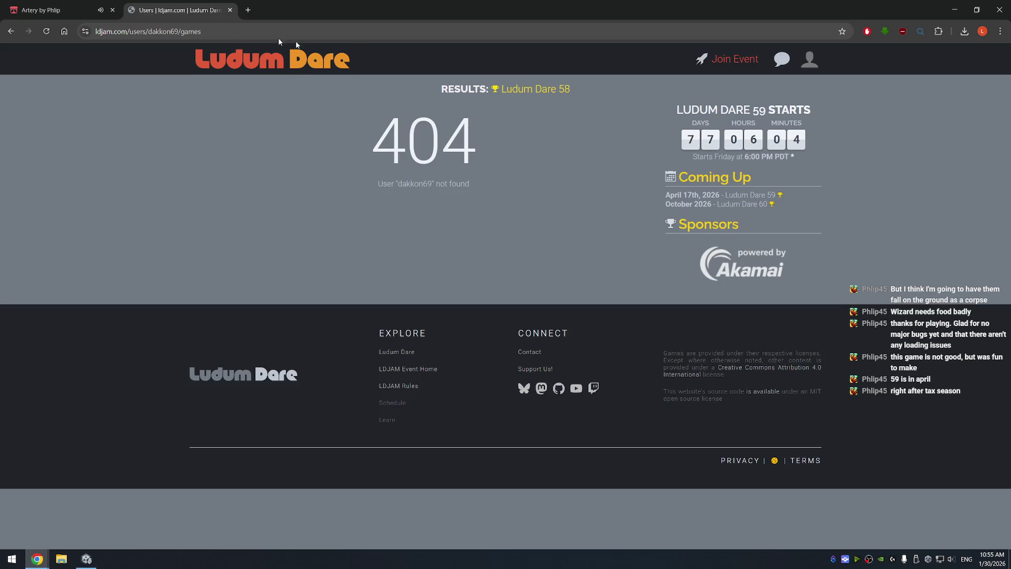
{"action": "left_click", "coordinate": [219, 37]}
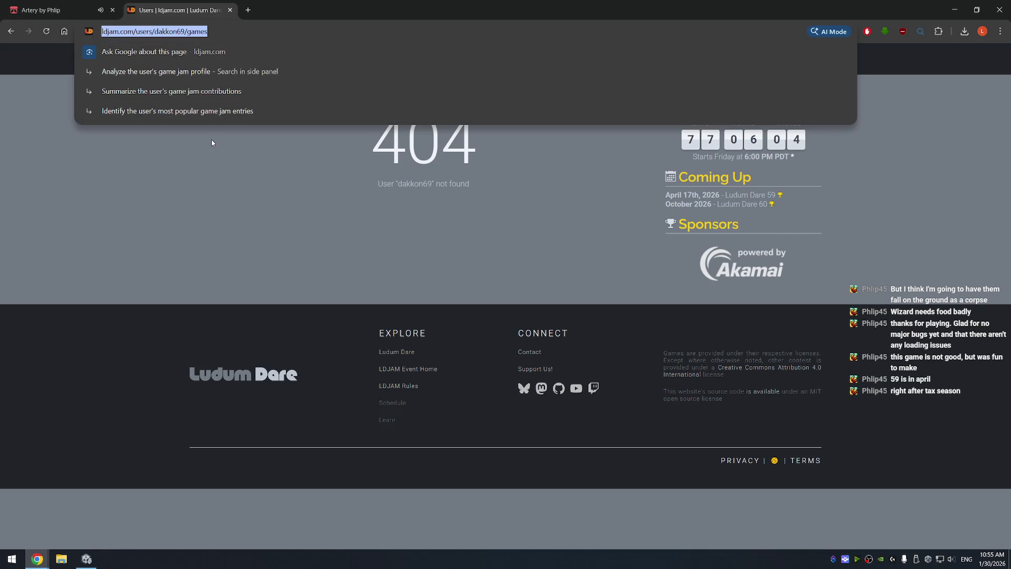
{"action": "left_click", "coordinate": [208, 151]}
{"action": "key", "text": "alt+Left"}
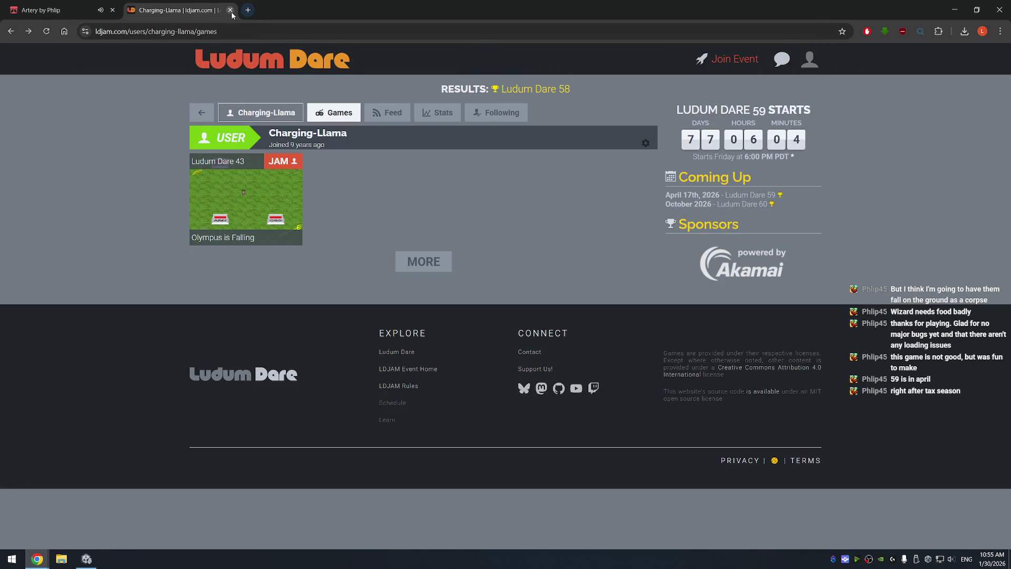
{"action": "left_click", "coordinate": [230, 10]}
Go back to the creator's games list, open the Artery page, and return to the list
{"action": "key", "text": "alt+Left"}
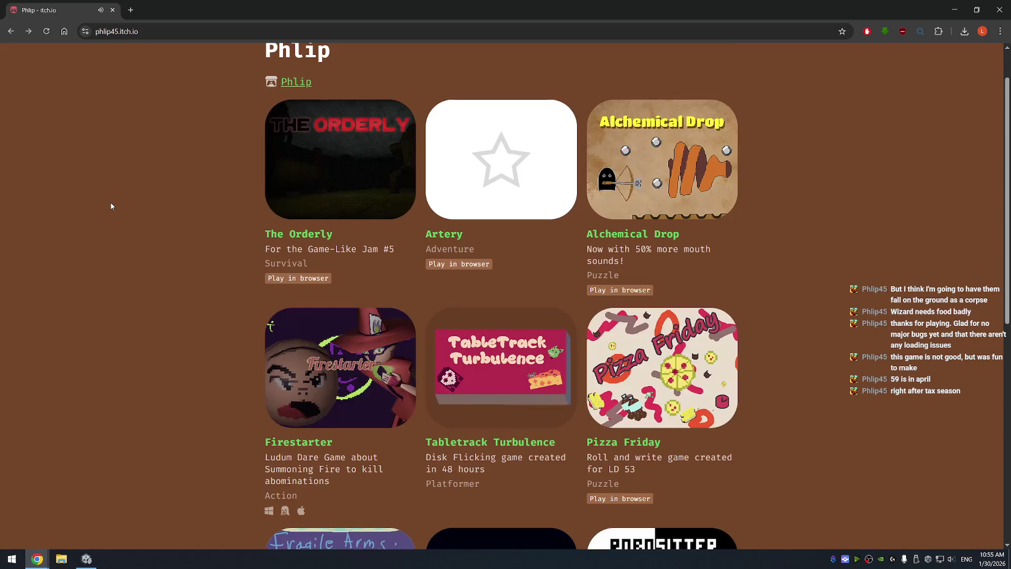
{"action": "scroll", "coordinate": [186, 179], "scroll_direction": "down", "scroll_amount": 3}
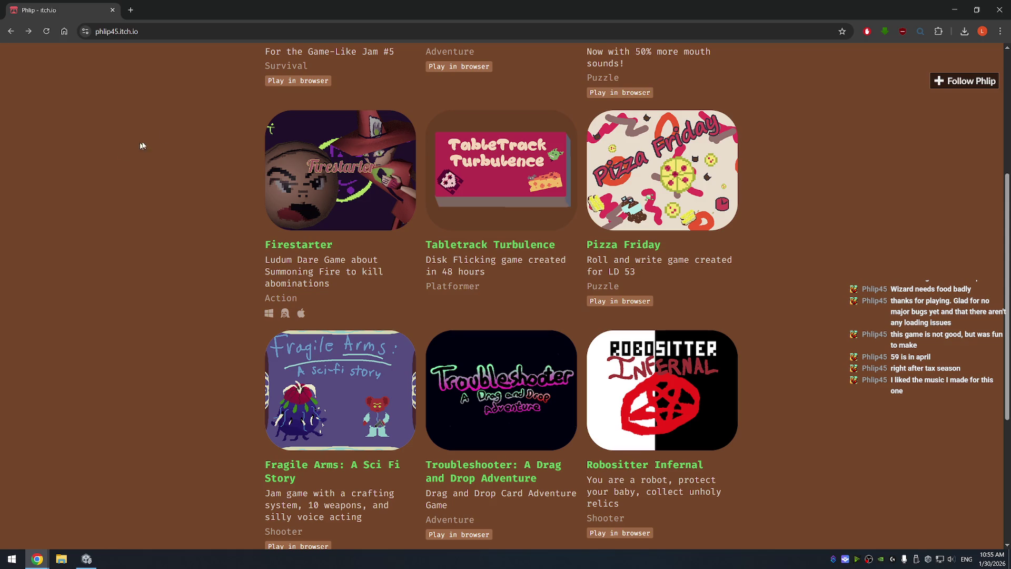
{"action": "scroll", "coordinate": [131, 149], "scroll_direction": "up", "scroll_amount": 5}
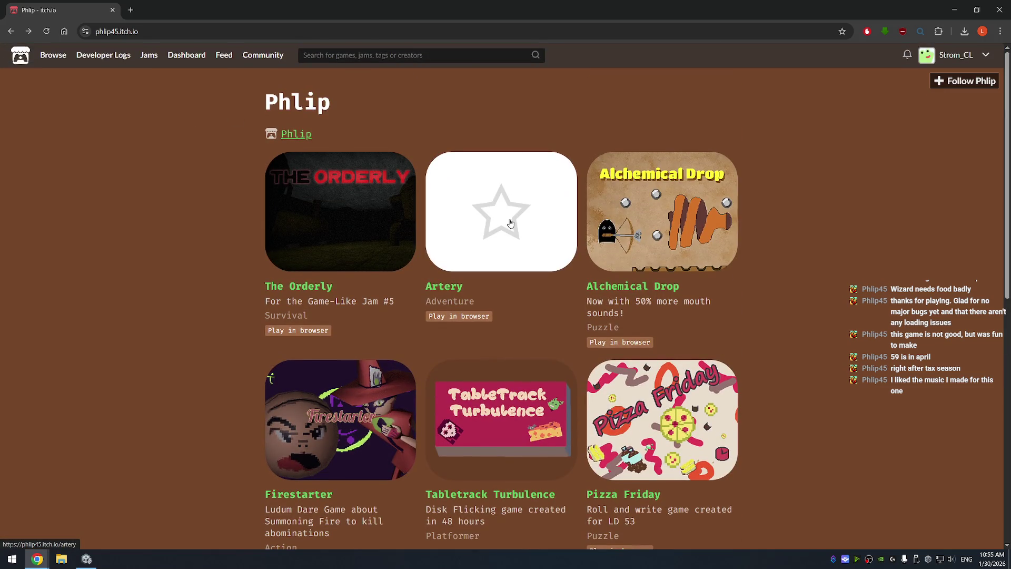
{"action": "scroll", "coordinate": [487, 231], "scroll_direction": "down", "scroll_amount": 1}
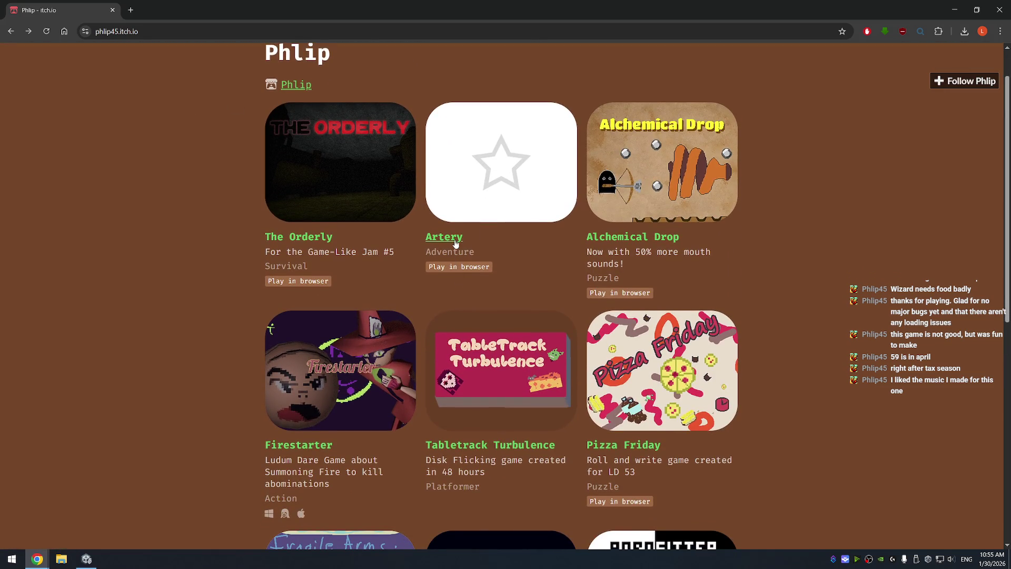
{"action": "left_click", "coordinate": [456, 242]}
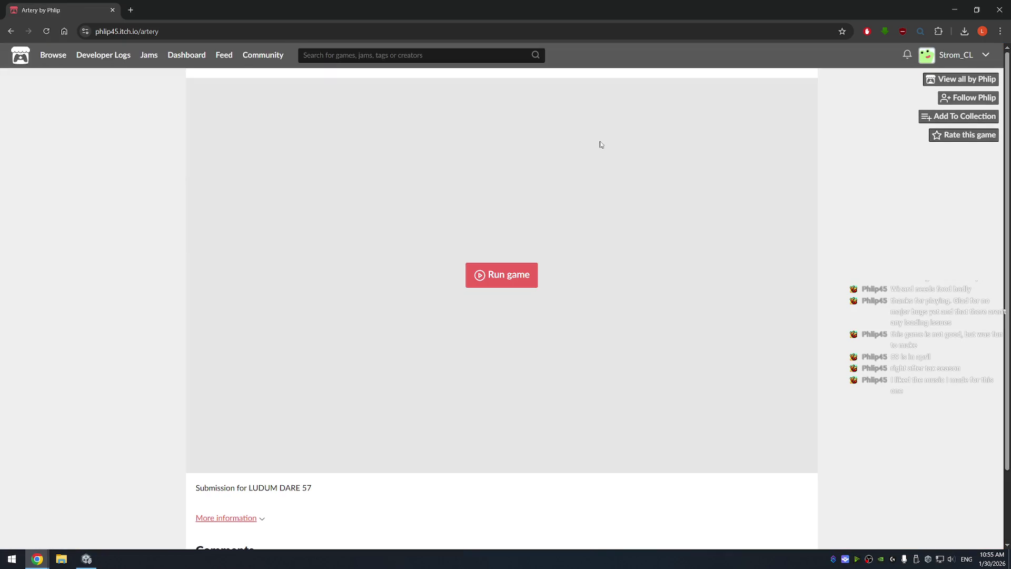
{"action": "scroll", "coordinate": [487, 275], "scroll_direction": "down", "scroll_amount": 2}
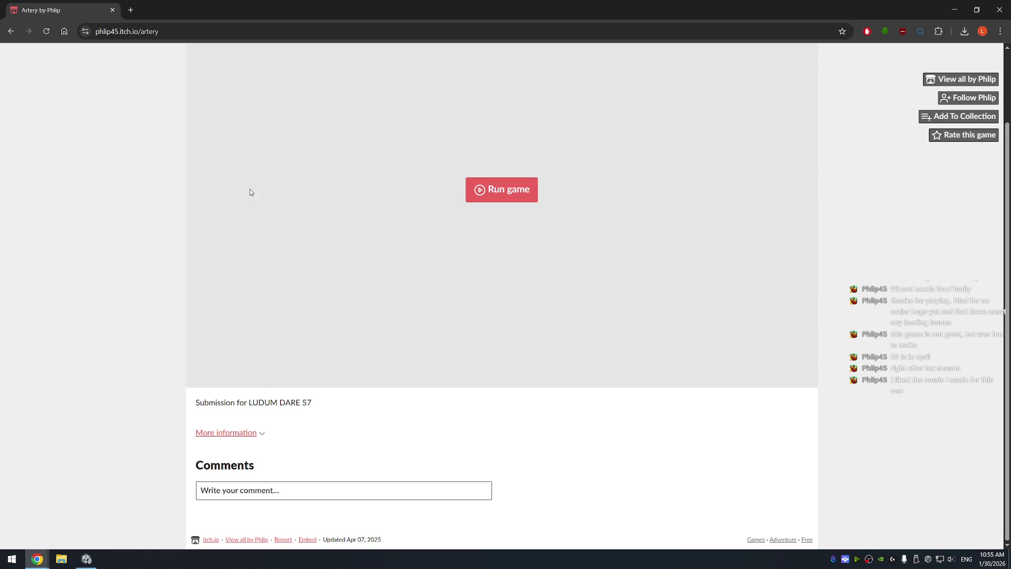
{"action": "key", "text": "alt+Left"}
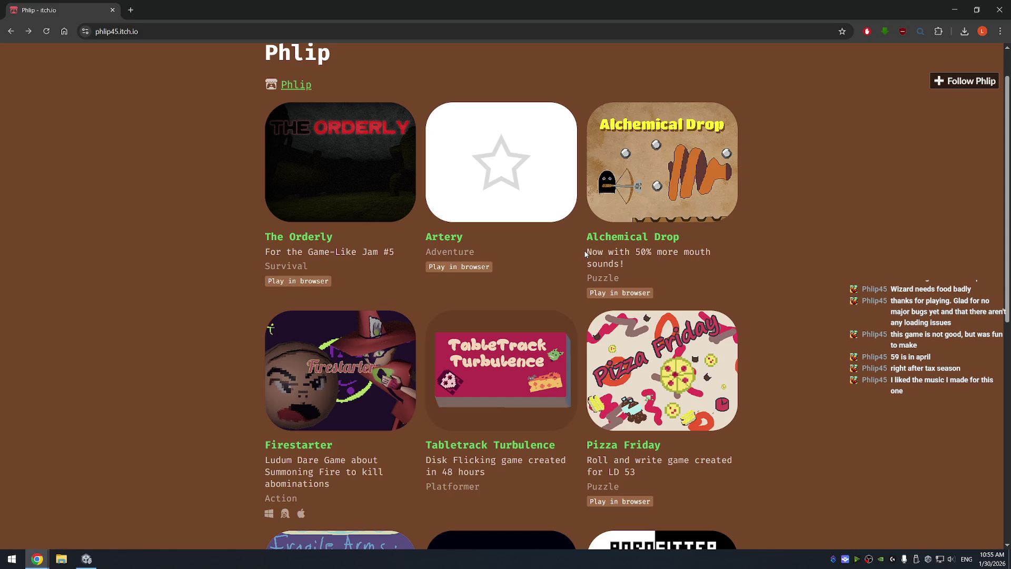
Select the Alchemical Drop description, scroll the games, then open your own The Invasion page
{"action": "left_click_drag", "start_coordinate": [607, 255], "coordinate": [645, 261]}
{"action": "scroll", "coordinate": [780, 225], "scroll_direction": "down", "scroll_amount": 6}
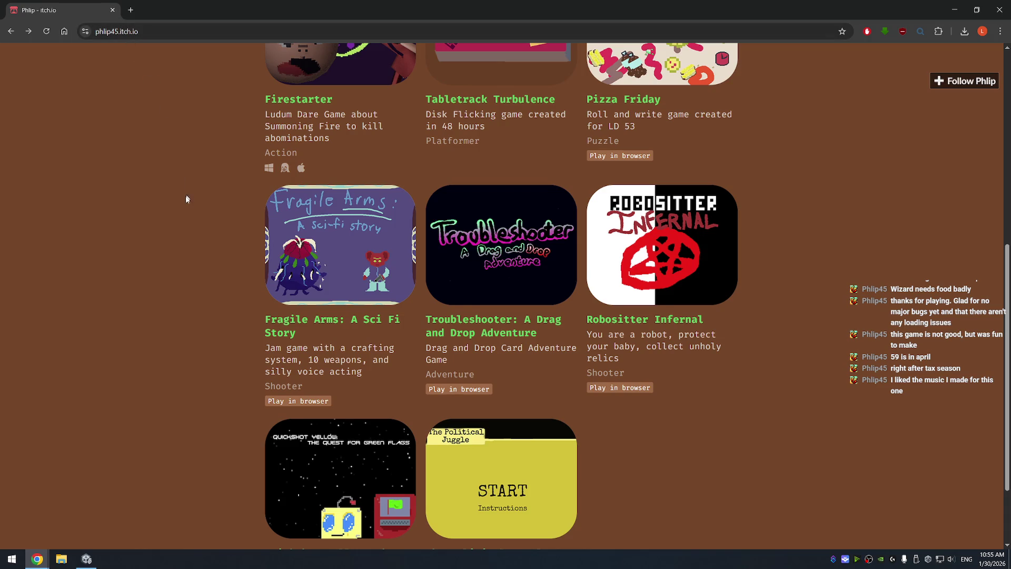
{"action": "scroll", "coordinate": [187, 200], "scroll_direction": "down", "scroll_amount": 2}
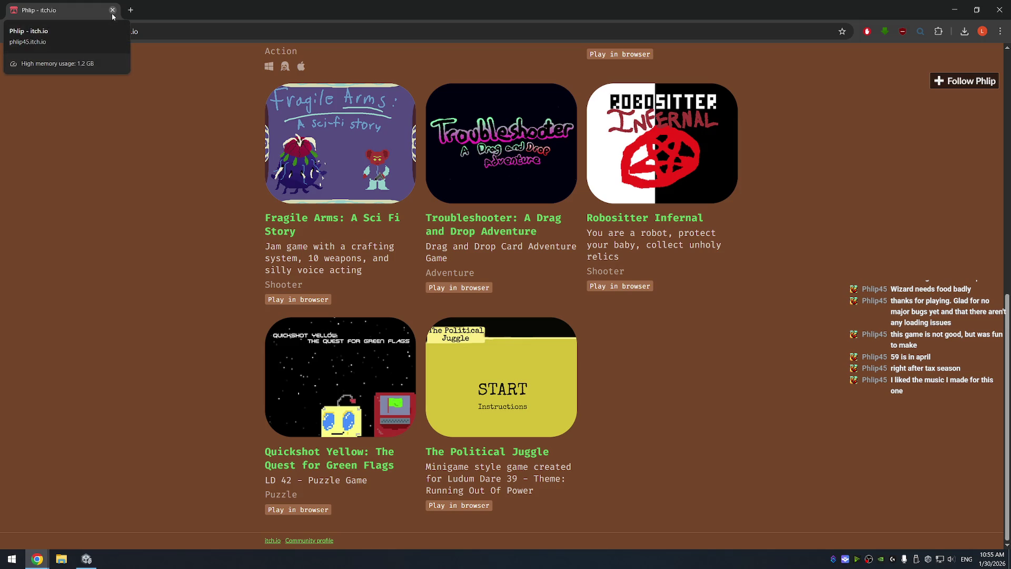
{"action": "left_click", "coordinate": [194, 29]}
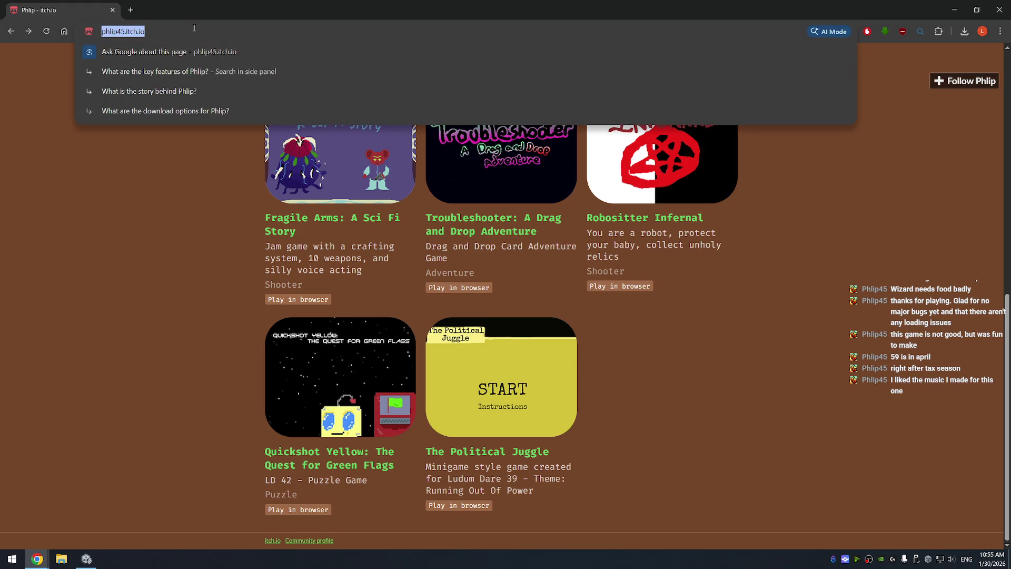
{"action": "left_click", "coordinate": [797, 183]}
{"action": "scroll", "coordinate": [889, 227], "scroll_direction": "up", "scroll_amount": 10}
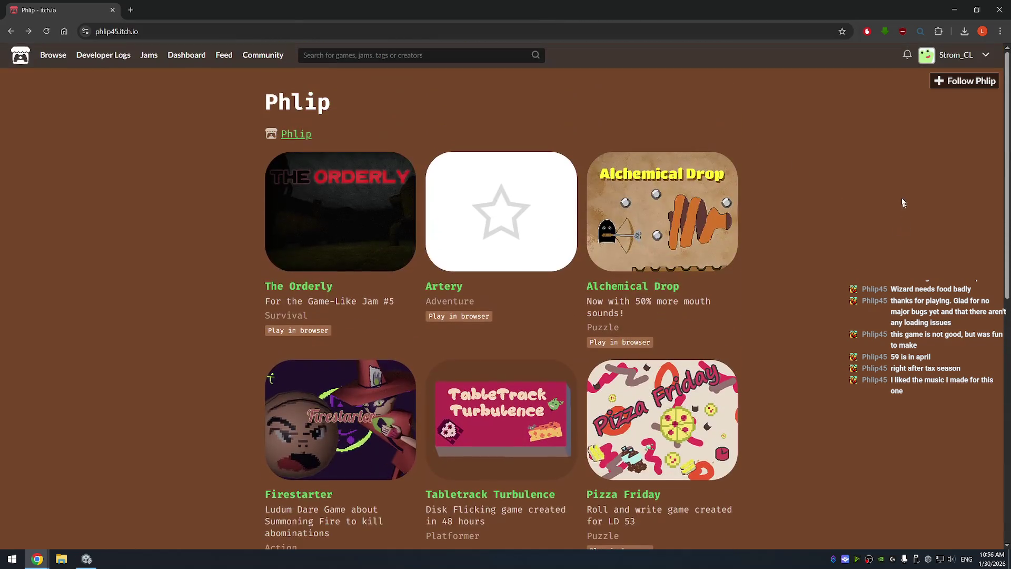
{"action": "left_click", "coordinate": [942, 53]}
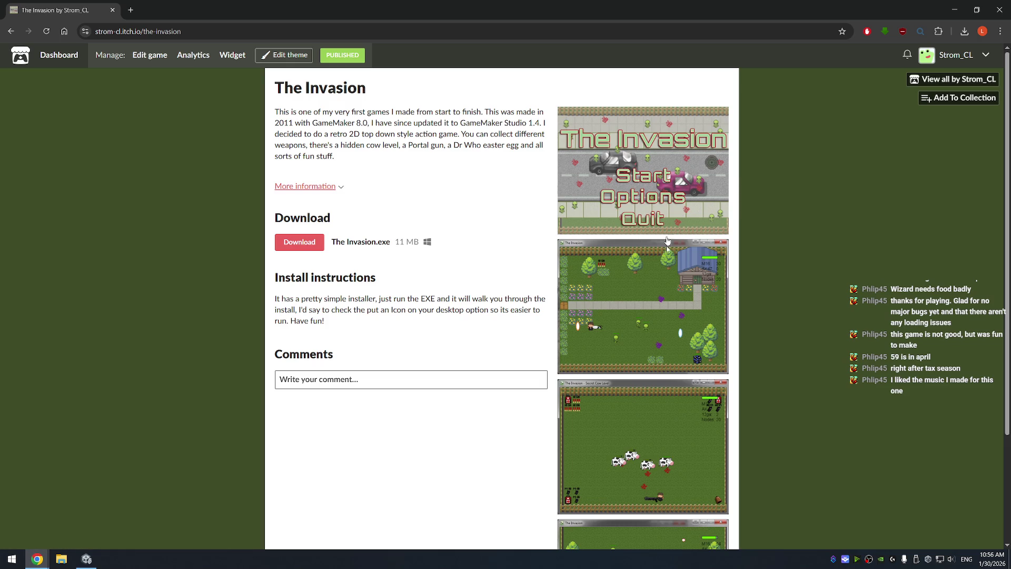
Scroll The Invasion's itch.io page down to the footer and back up, then start a fresh browser tab
{"action": "scroll", "coordinate": [633, 278], "scroll_direction": "down", "scroll_amount": 3}
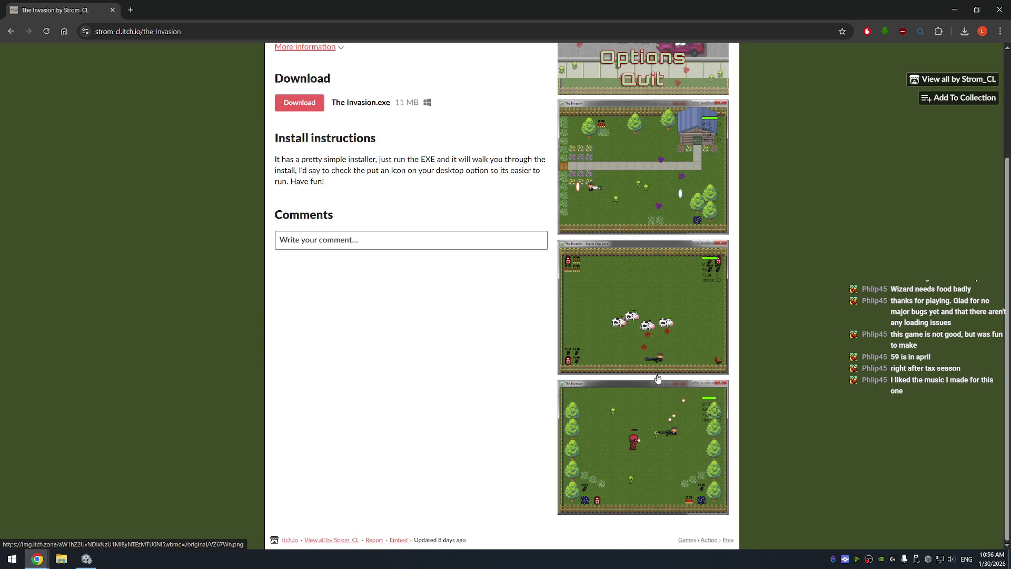
{"action": "scroll", "coordinate": [661, 421], "scroll_direction": "up", "scroll_amount": 2}
{"action": "scroll", "coordinate": [665, 444], "scroll_direction": "down", "scroll_amount": 3}
{"action": "scroll", "coordinate": [665, 431], "scroll_direction": "up", "scroll_amount": 3}
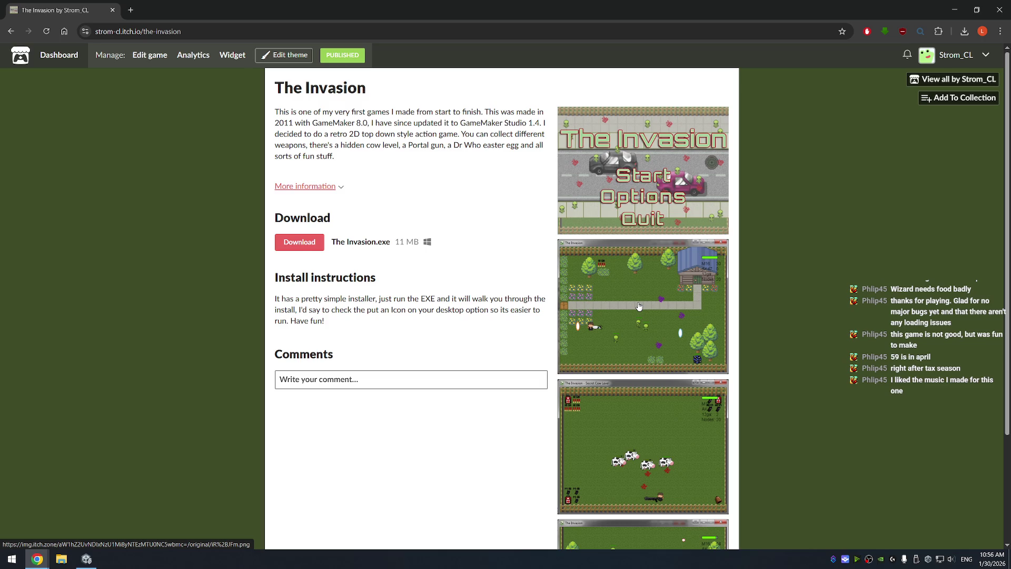
{"action": "left_click", "coordinate": [130, 10]}
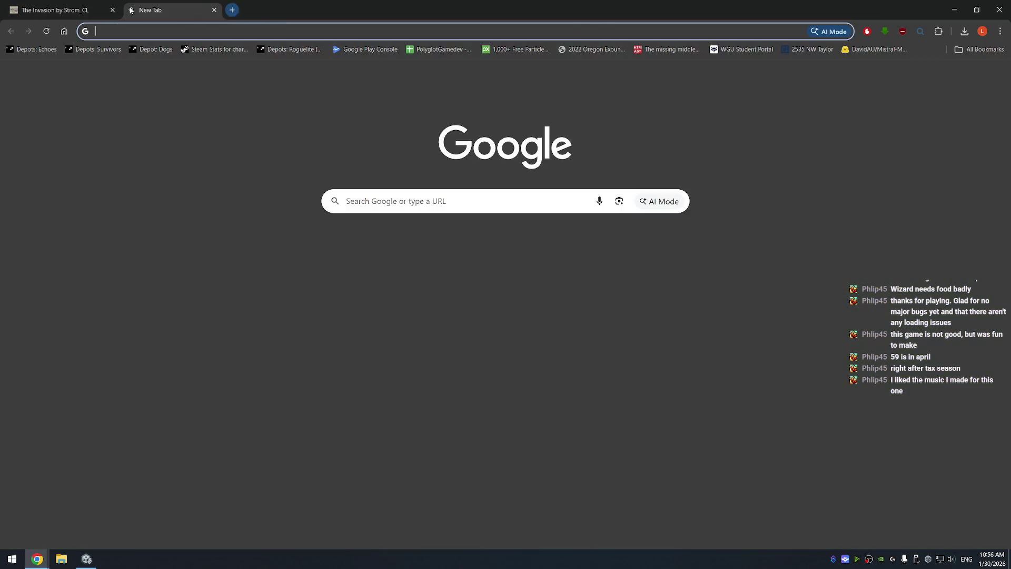
Search Google for the Tascam DR-60D MkII recorder suggestion and skim the results
{"action": "type", "text": "tascam audio r"}
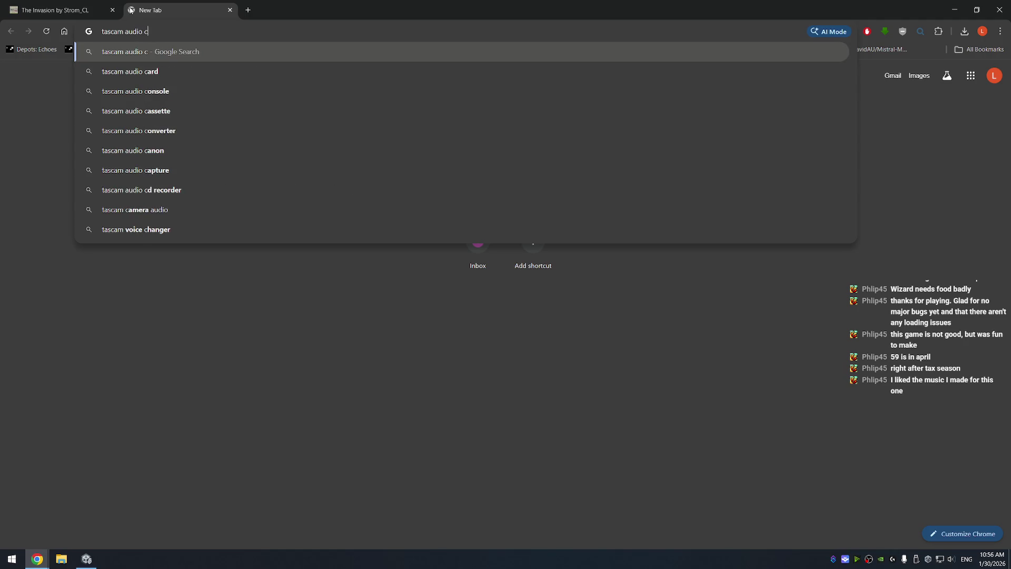
{"action": "type", "text": "eco"}
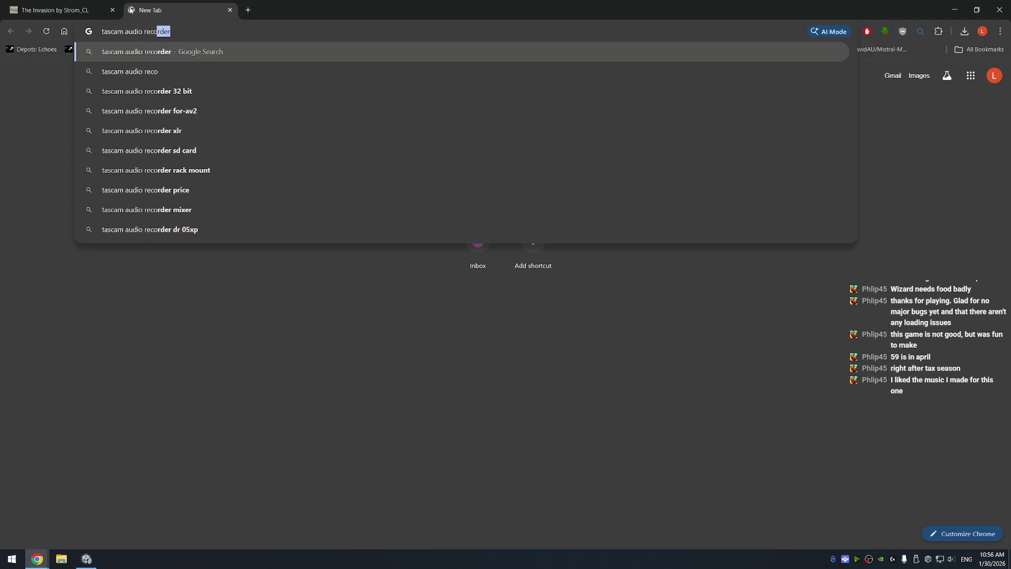
{"action": "type", "text": "rder mk"}
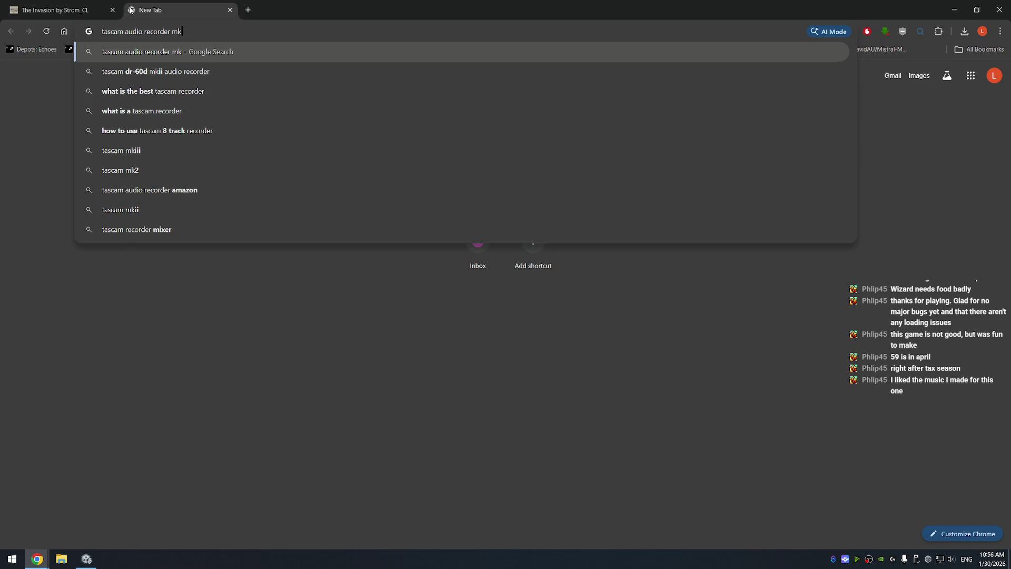
{"action": "key", "text": "Down"}
{"action": "key", "text": "Return"}
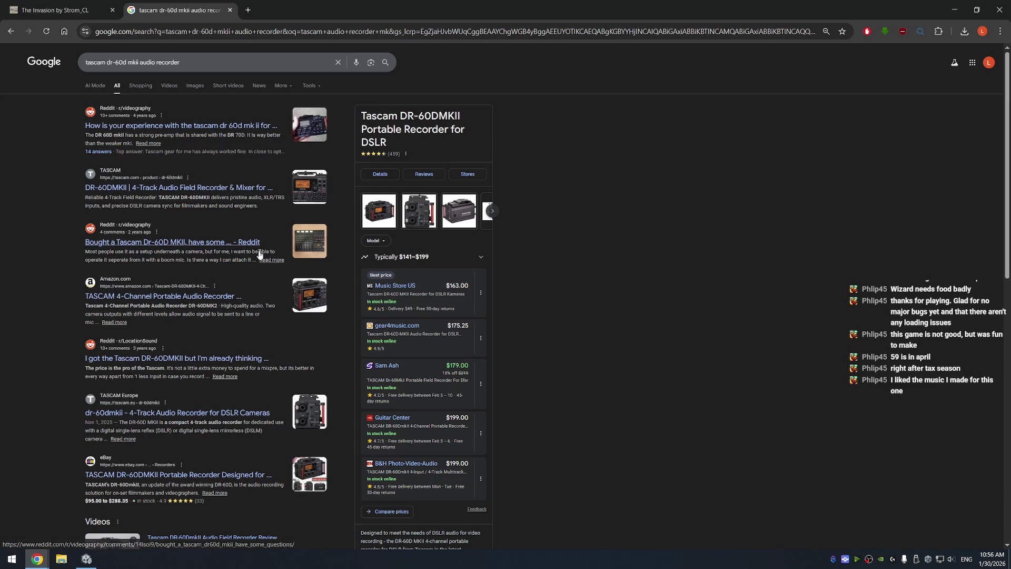
{"action": "scroll", "coordinate": [268, 390], "scroll_direction": "down", "scroll_amount": 2}
{"action": "scroll", "coordinate": [268, 390], "scroll_direction": "down", "scroll_amount": 4}
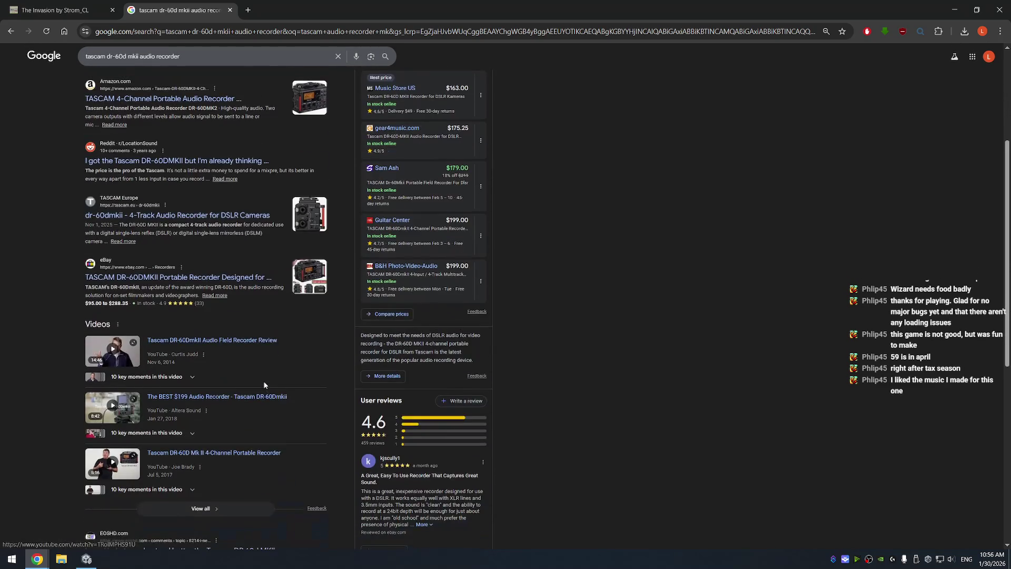
{"action": "scroll", "coordinate": [278, 346], "scroll_direction": "up", "scroll_amount": 4}
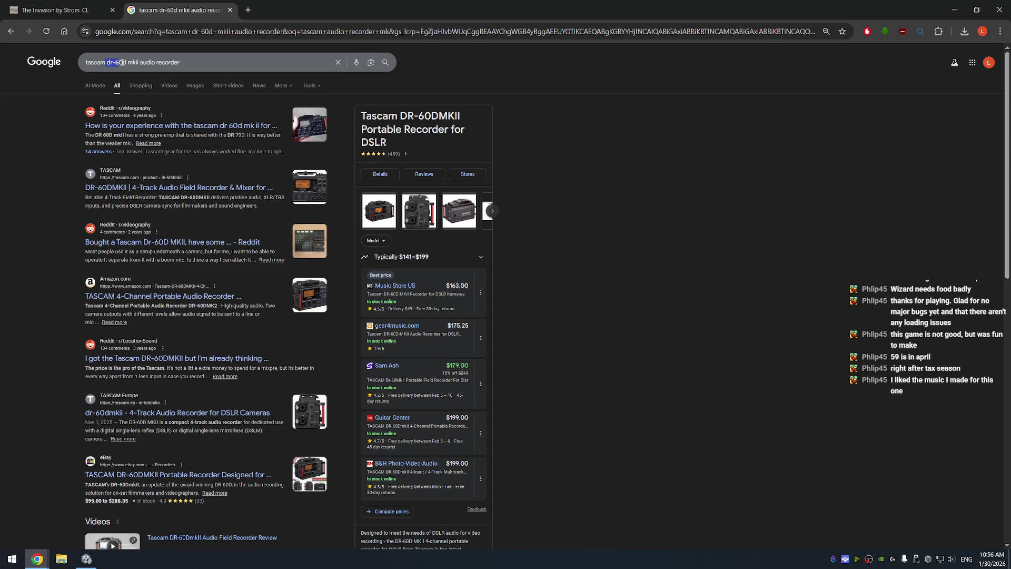
Broaden the search back to Tascam audio recorders and view the DR-40X details and prices
{"action": "key", "text": "BackSpace"}
{"action": "key", "text": "Return"}
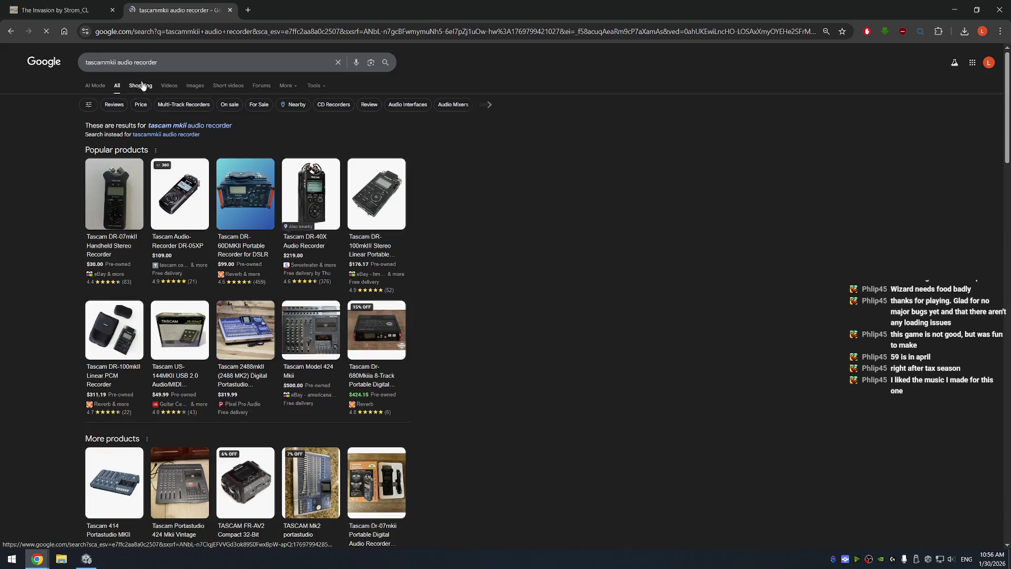
{"action": "left_click", "coordinate": [313, 240]}
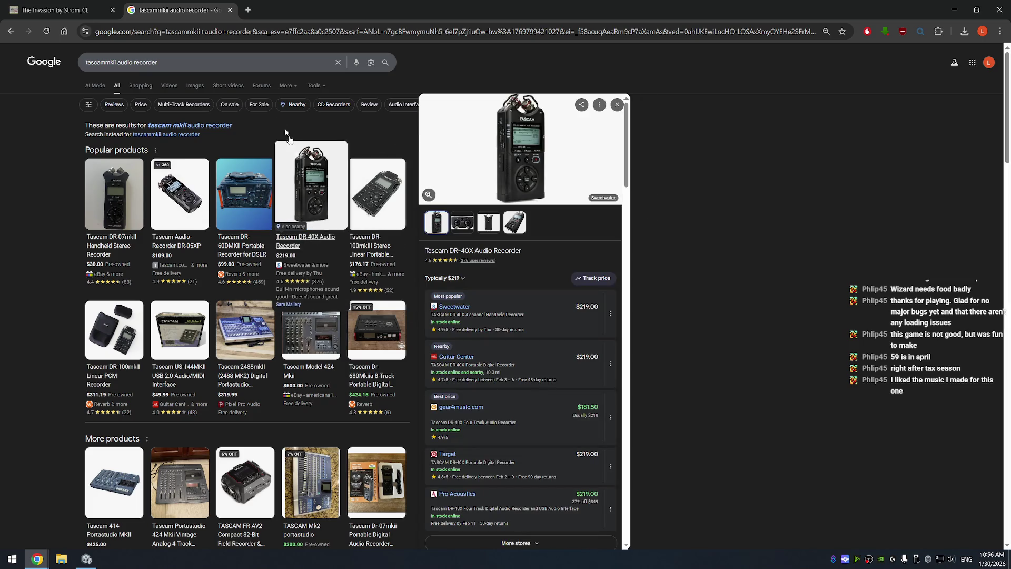
Search 'dr 40' and open TASCAM's official DR-40 product page from the results
{"action": "left_click", "coordinate": [194, 62]}
{"action": "type", "text": "dr 40"}
{"action": "key", "text": "Return"}
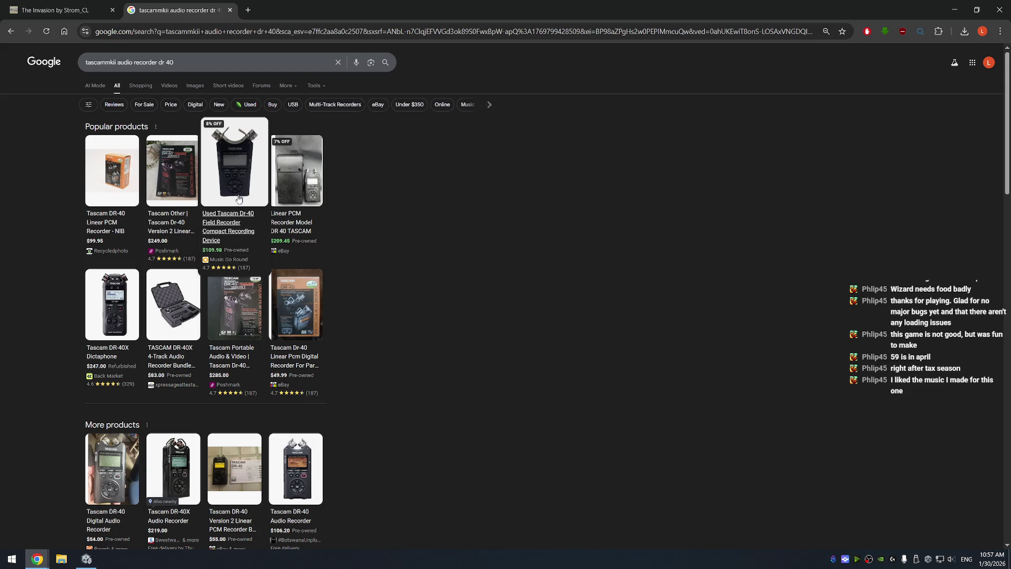
{"action": "scroll", "coordinate": [368, 350], "scroll_direction": "down", "scroll_amount": 5}
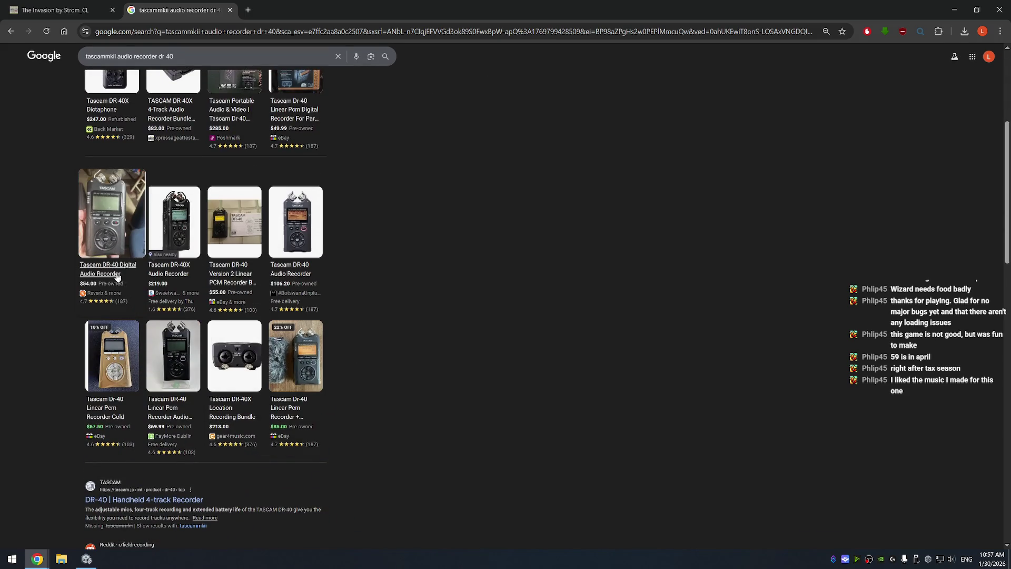
{"action": "left_click", "coordinate": [188, 501]}
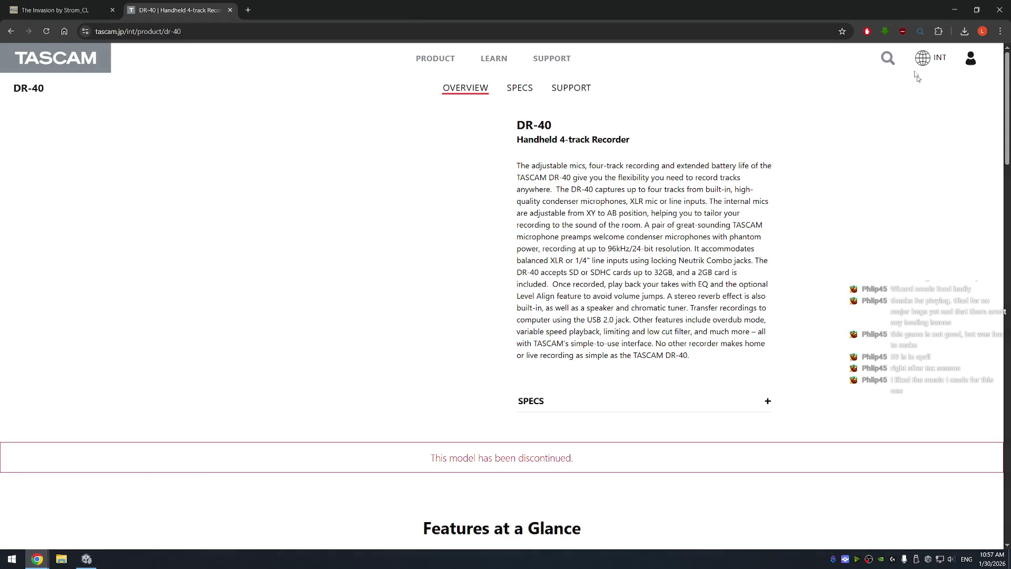
Adjust the ad-blocker for TASCAM's site, then browse the DR-40 page's specifications and overview
{"action": "left_click", "coordinate": [903, 31]}
{"action": "left_click_drag", "start_coordinate": [858, 81], "coordinate": [783, 83]}
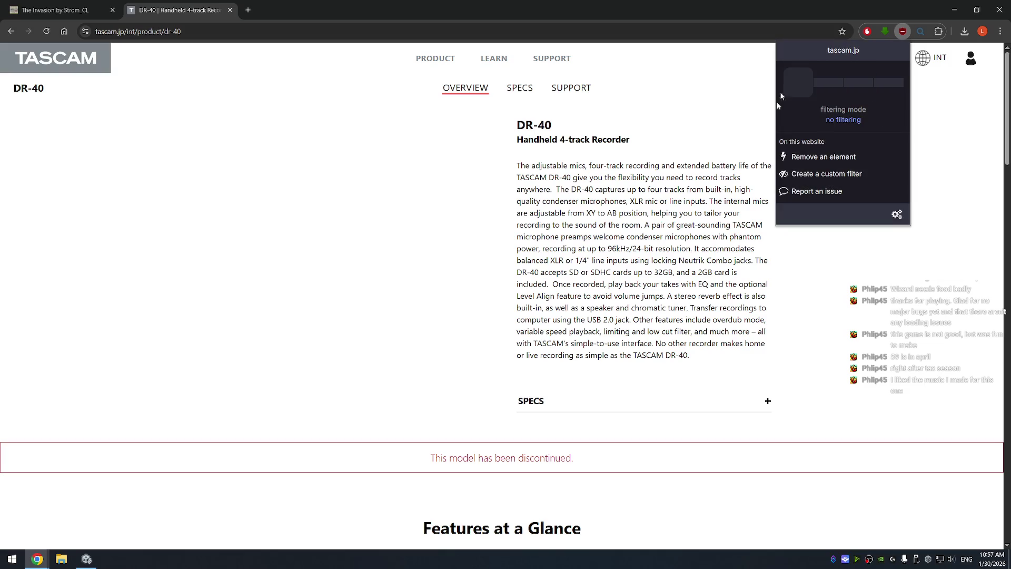
{"action": "scroll", "coordinate": [560, 260], "scroll_direction": "down", "scroll_amount": 2}
{"action": "scroll", "coordinate": [561, 261], "scroll_direction": "down", "scroll_amount": 4}
{"action": "scroll", "coordinate": [553, 252], "scroll_direction": "up", "scroll_amount": 7}
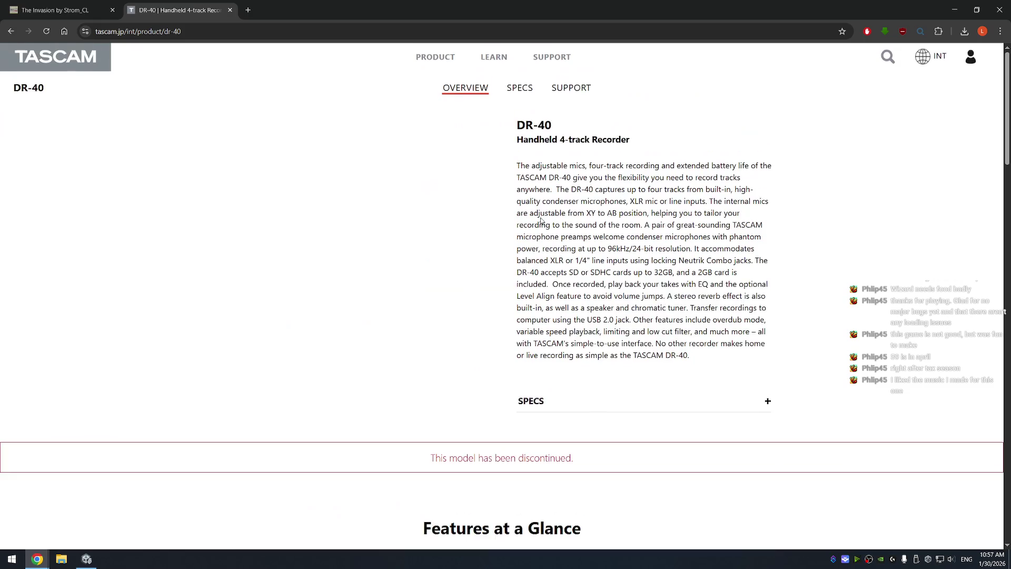
{"action": "left_click", "coordinate": [535, 89]}
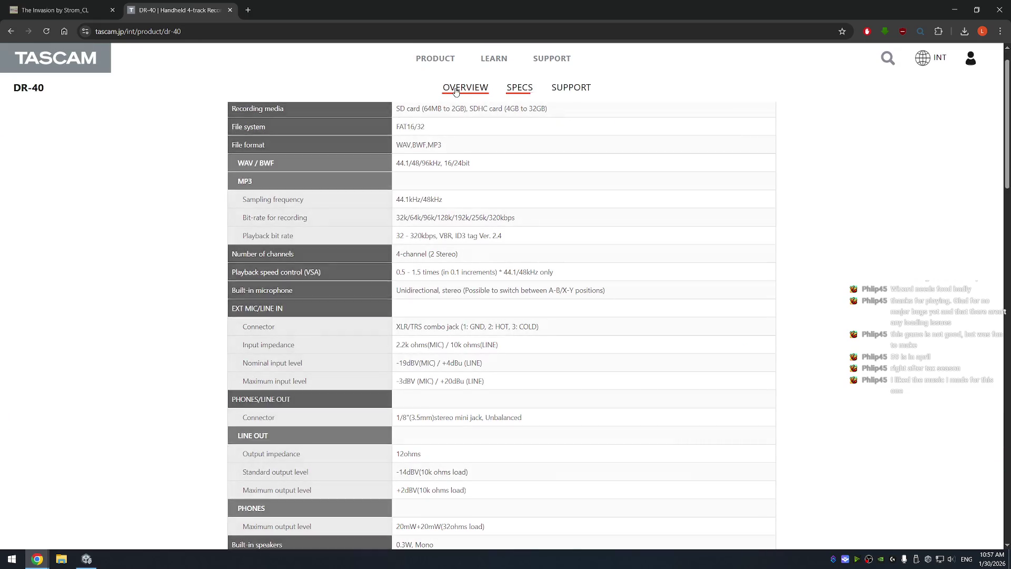
{"action": "left_click", "coordinate": [474, 89]}
Go through PRODUCT > Portable Handheld / Field Recorder to the DR-40X page and view its next photo
{"action": "left_click", "coordinate": [436, 59]}
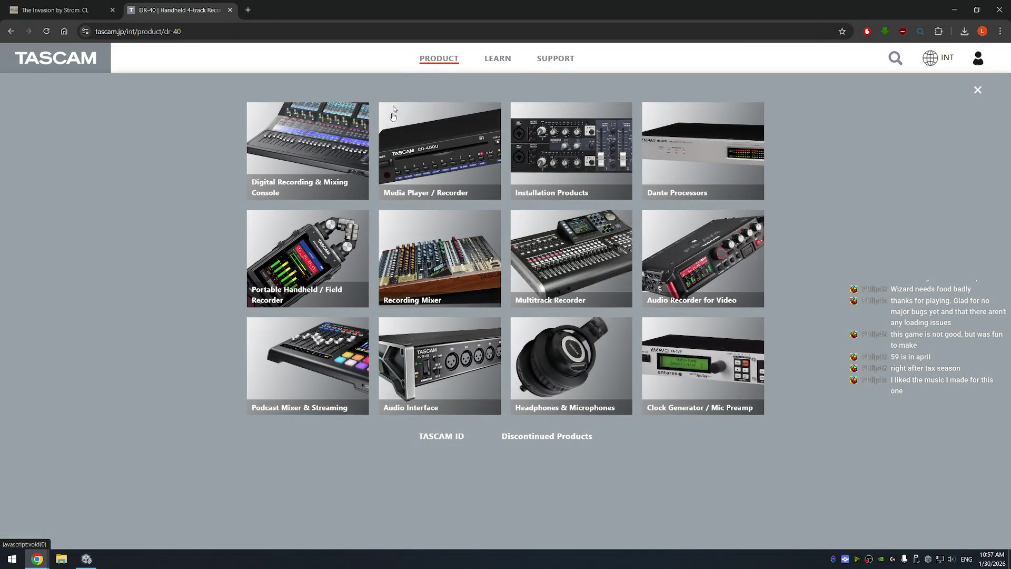
{"action": "left_click", "coordinate": [312, 247]}
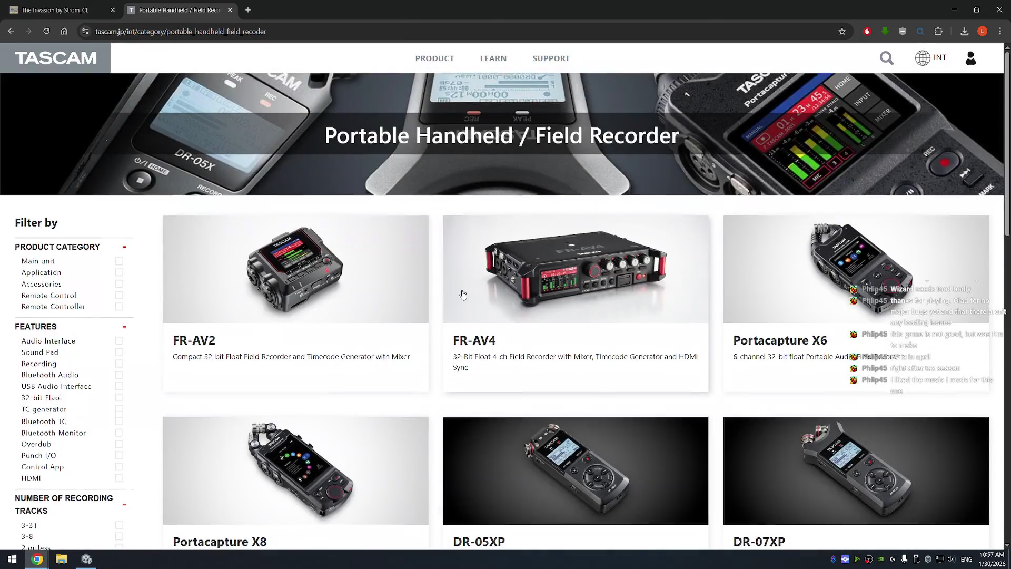
{"action": "scroll", "coordinate": [463, 291], "scroll_direction": "down", "scroll_amount": 7}
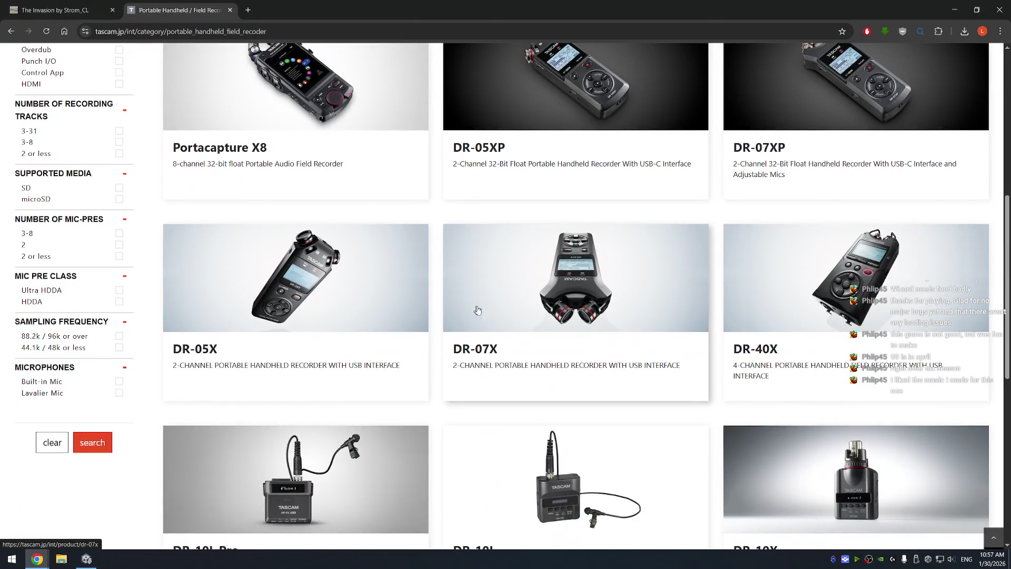
{"action": "left_click", "coordinate": [850, 285]}
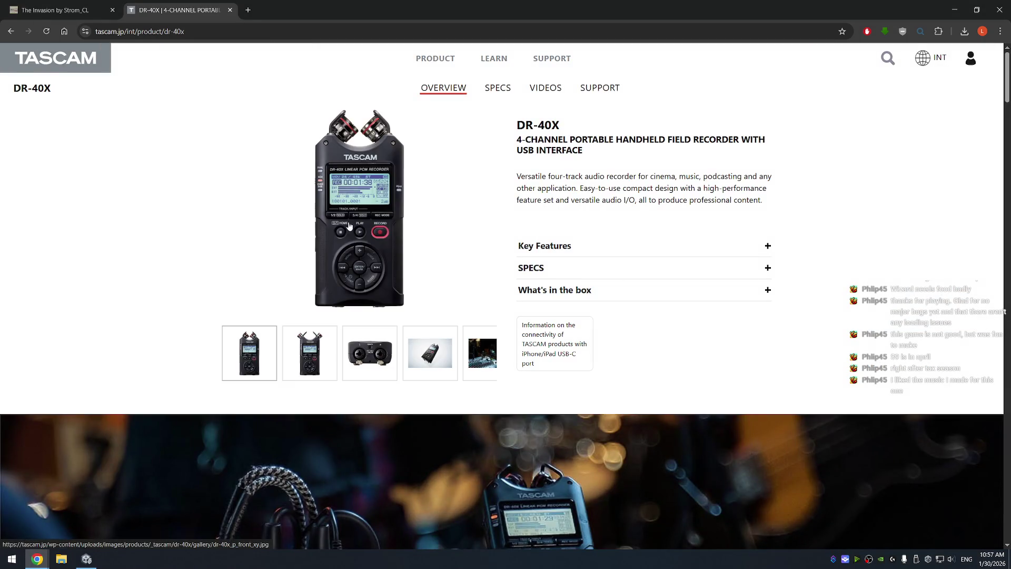
{"action": "left_click", "coordinate": [309, 346]}
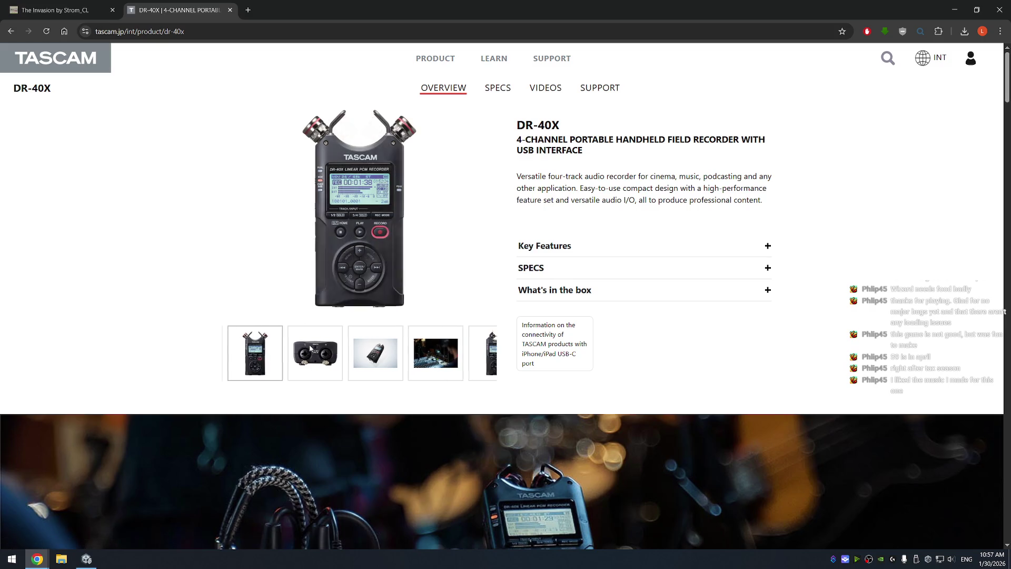